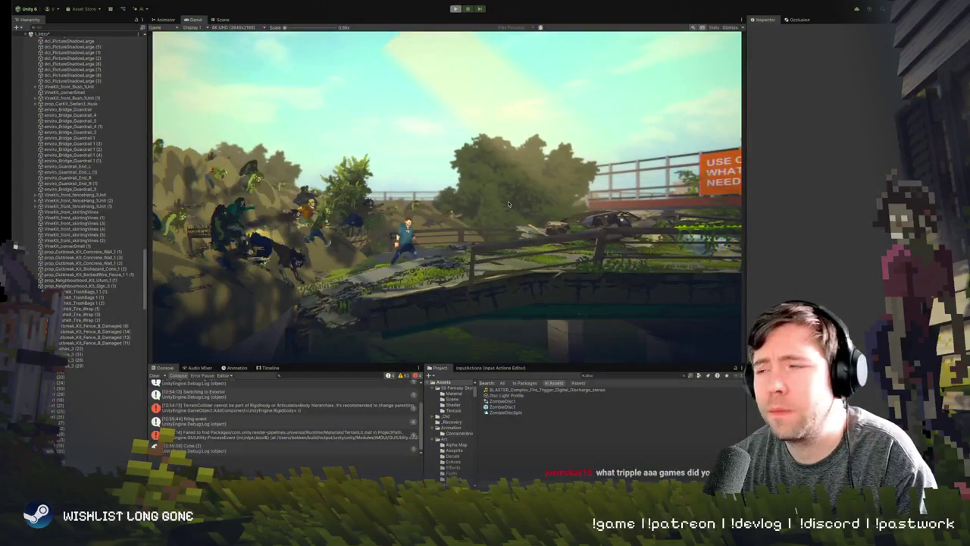
Switch Unity from the Game view to the Scene view of the zombie hillside with Ctrl+1
{"action": "key", "text": "ctrl+1"}
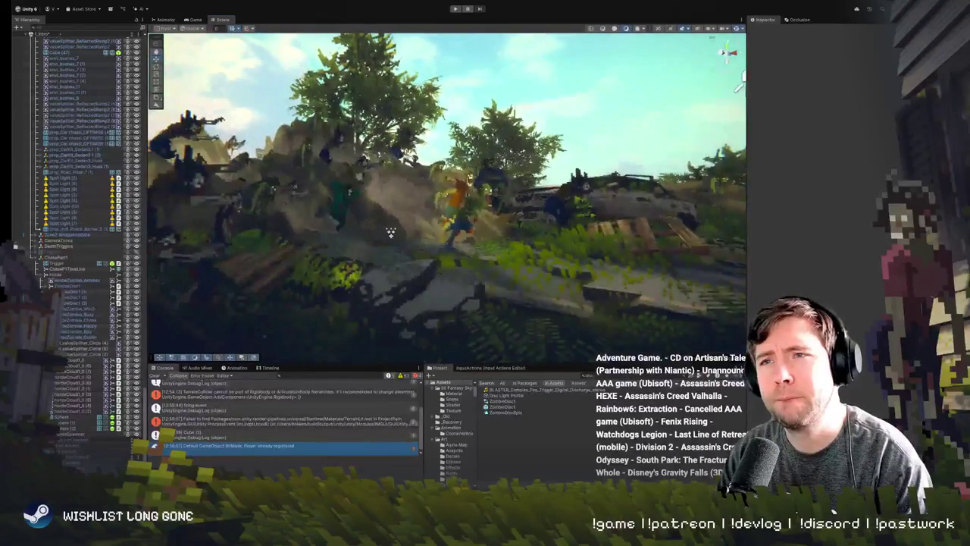
Select ZombieDisc1 (2), framing and orbiting the view around the zombie hillside
{"action": "left_click", "coordinate": [326, 193]}
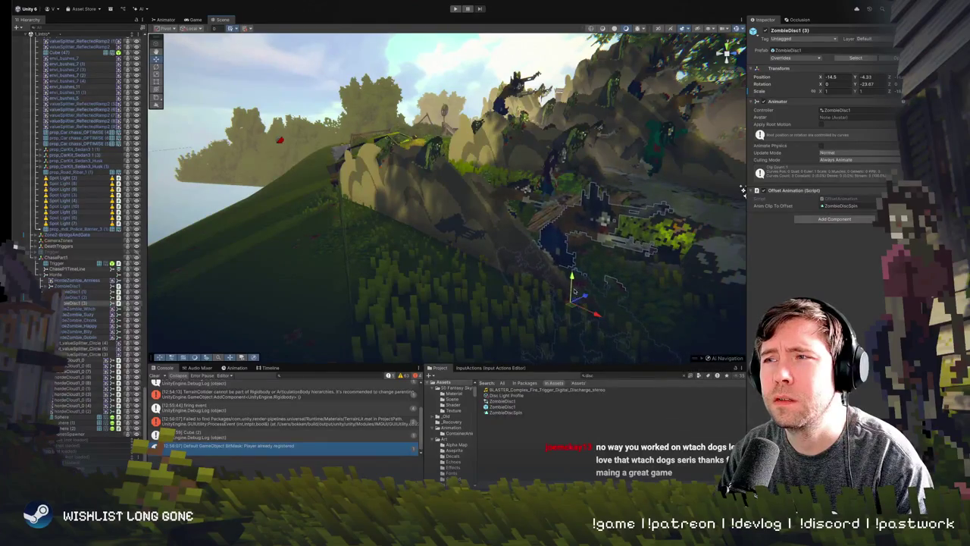
{"action": "key", "text": "f"}
{"action": "mouse_move", "coordinate": [393, 254]}
{"action": "left_mouse_down"}
{"action": "mouse_move", "coordinate": [375, 251]}
{"action": "mouse_move", "coordinate": [394, 256]}
{"action": "left_mouse_up"}
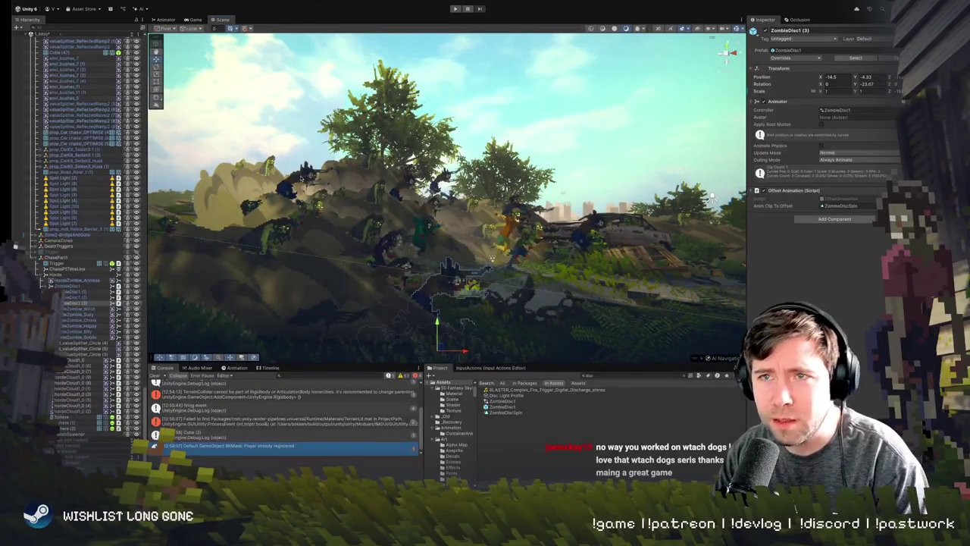
{"action": "left_click_drag", "start_coordinate": [394, 256], "coordinate": [455, 254]}
{"action": "left_click", "coordinate": [76, 297]}
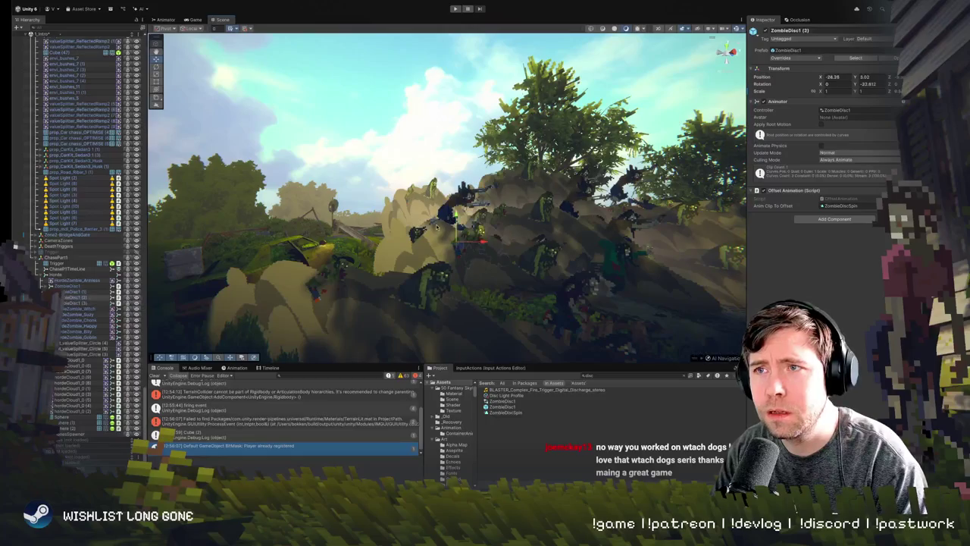
{"action": "left_click_drag", "start_coordinate": [409, 280], "coordinate": [541, 207]}
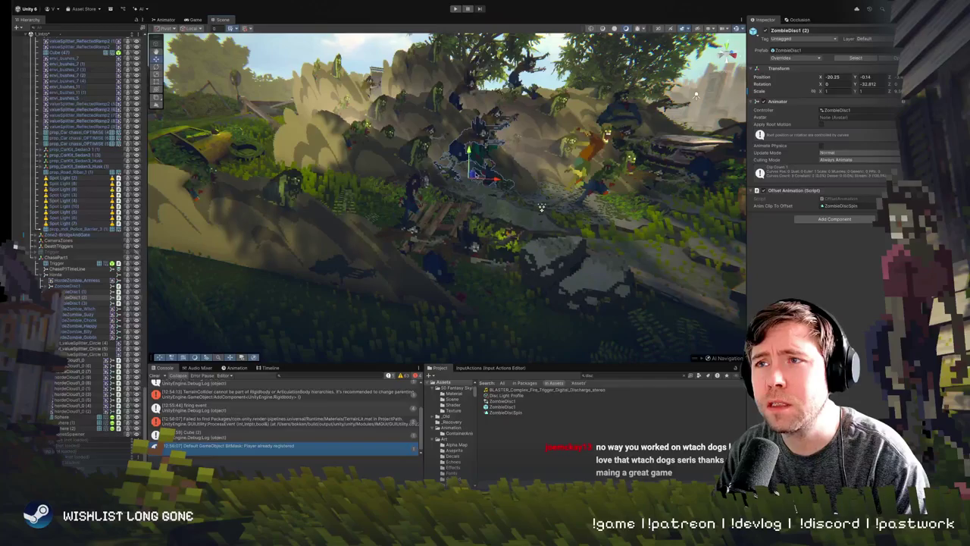
{"action": "left_click", "coordinate": [541, 207]}
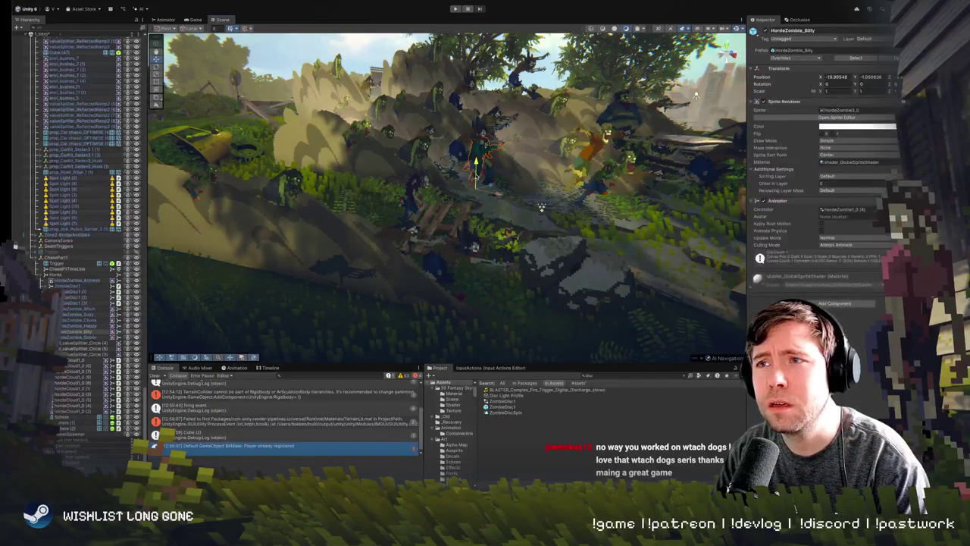
{"action": "left_click", "coordinate": [541, 206]}
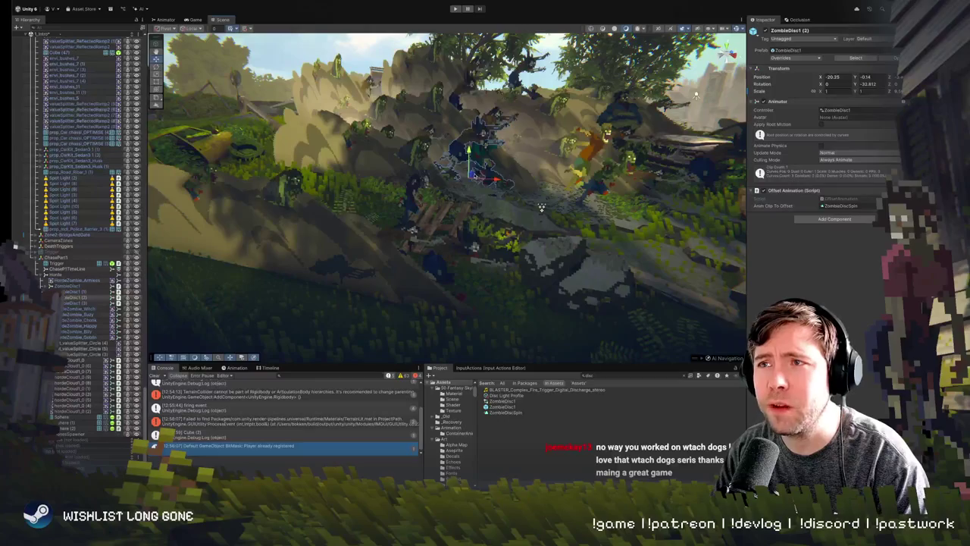
{"action": "left_click_drag", "start_coordinate": [541, 206], "coordinate": [475, 143]}
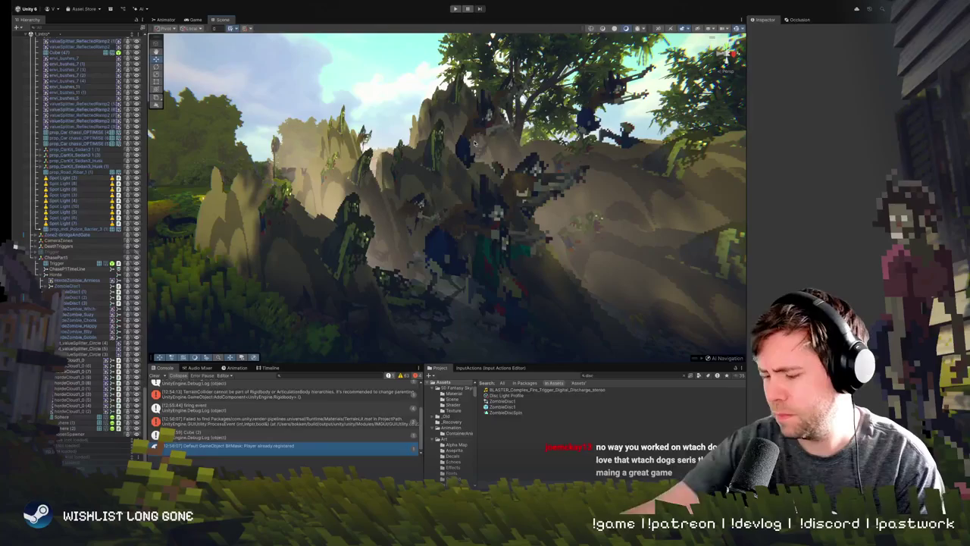
{"action": "left_click_drag", "start_coordinate": [485, 300], "coordinate": [484, 300]}
Move ZombieDisc1 (2) to X -21.25, rotate it to Y -14.102, and play the scene
{"action": "mouse_move", "coordinate": [444, 256]}
{"action": "left_mouse_down"}
{"action": "mouse_move", "coordinate": [388, 271]}
{"action": "mouse_move", "coordinate": [487, 148]}
{"action": "left_mouse_up"}
{"action": "key", "text": "e"}
{"action": "left_click", "coordinate": [488, 147]}
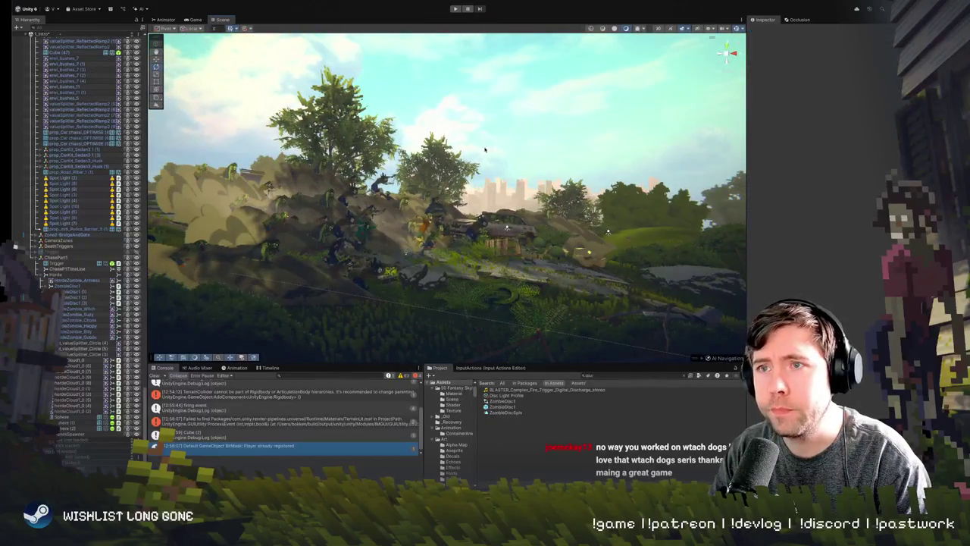
{"action": "key", "text": "ctrl+p"}
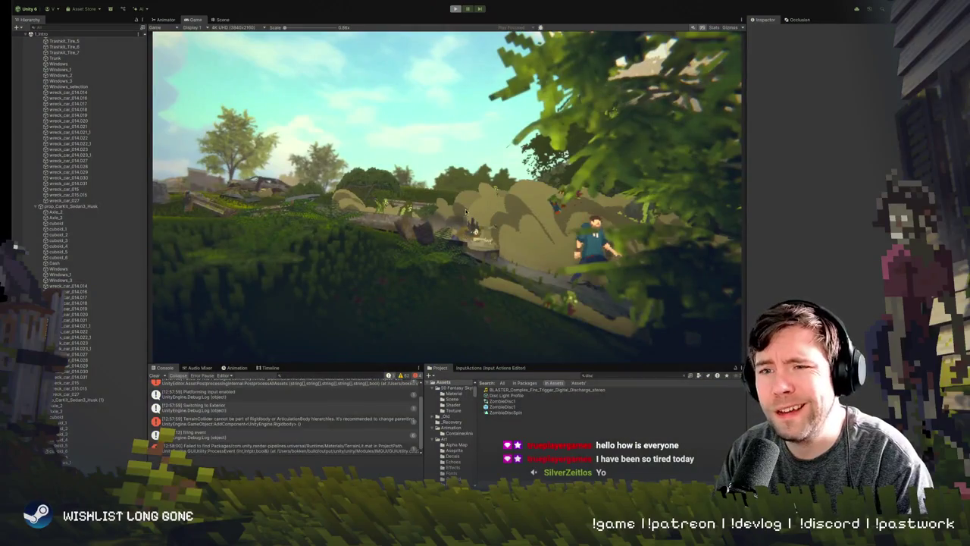
Exit play mode and select ZombieDisc1 (2) on the zombie hill
{"action": "key", "text": "ctrl+p"}
{"action": "left_click_drag", "start_coordinate": [423, 335], "coordinate": [491, 257]}
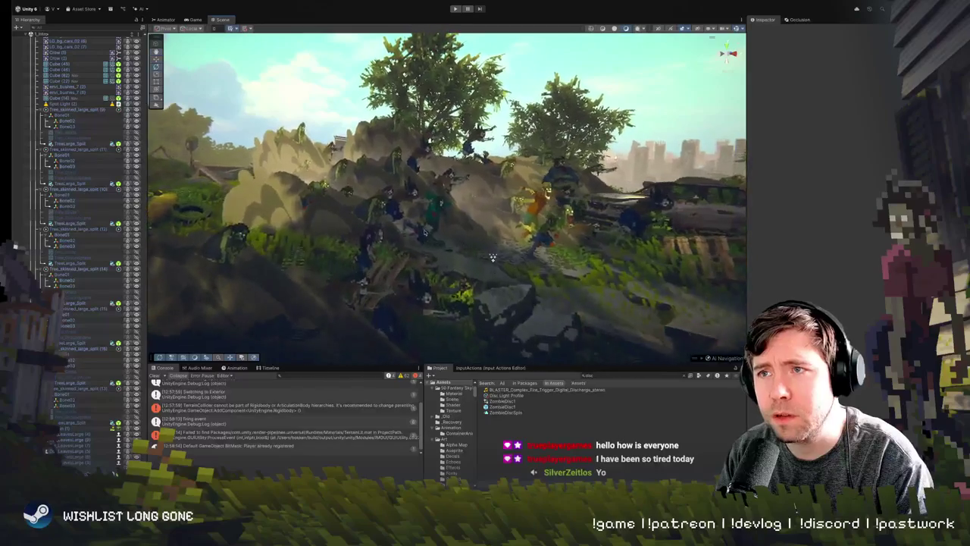
{"action": "left_click", "coordinate": [493, 257]}
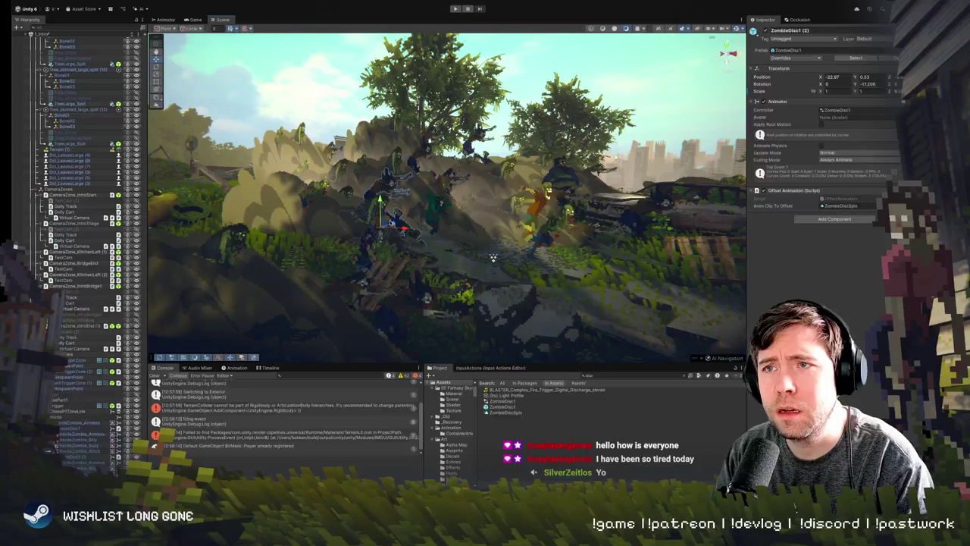
Collapse AudioManager, InspectorManager and the Game Mechanics group in the Hierarchy
{"action": "scroll", "coordinate": [88, 175], "scroll_direction": "up", "scroll_amount": 15}
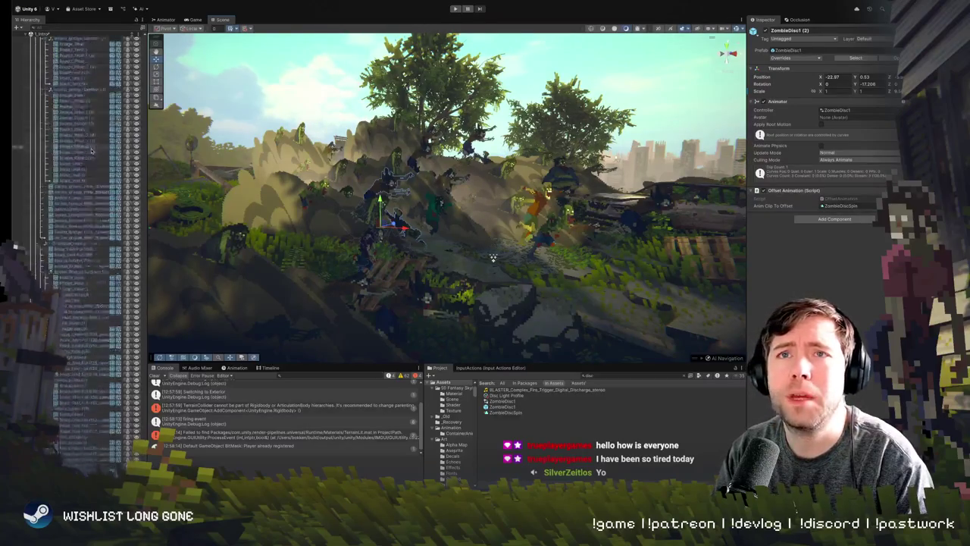
{"action": "scroll", "coordinate": [84, 177], "scroll_direction": "up", "scroll_amount": 10}
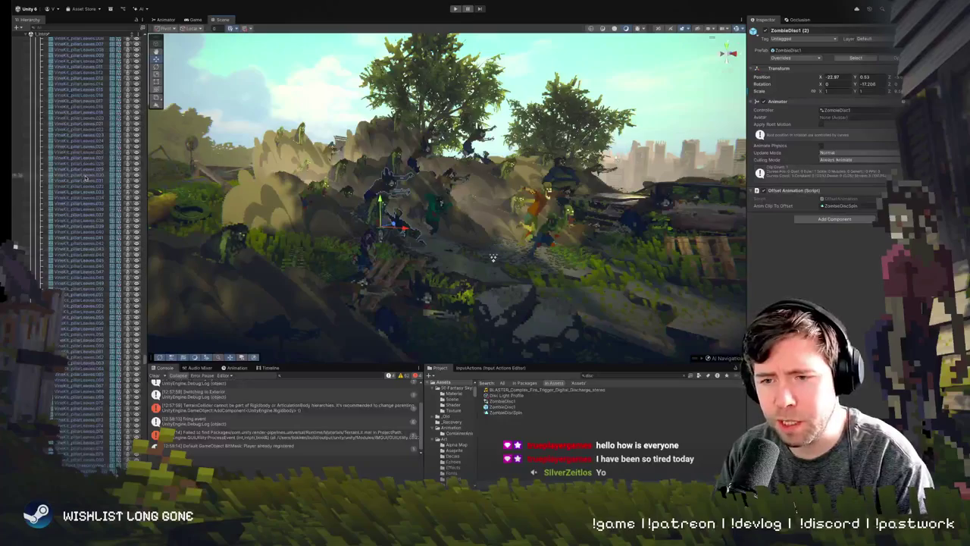
{"action": "scroll", "coordinate": [77, 180], "scroll_direction": "down", "scroll_amount": 10}
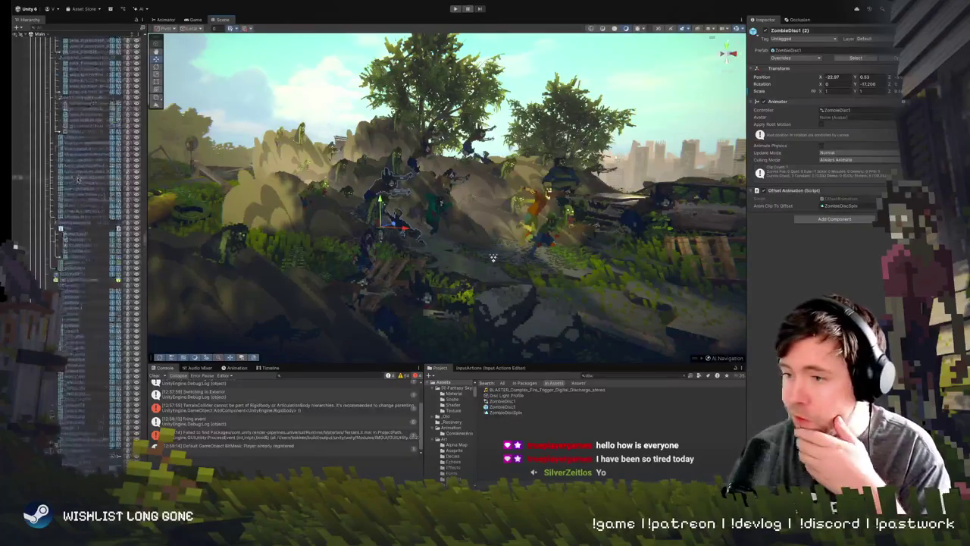
{"action": "scroll", "coordinate": [76, 179], "scroll_direction": "down", "scroll_amount": 10}
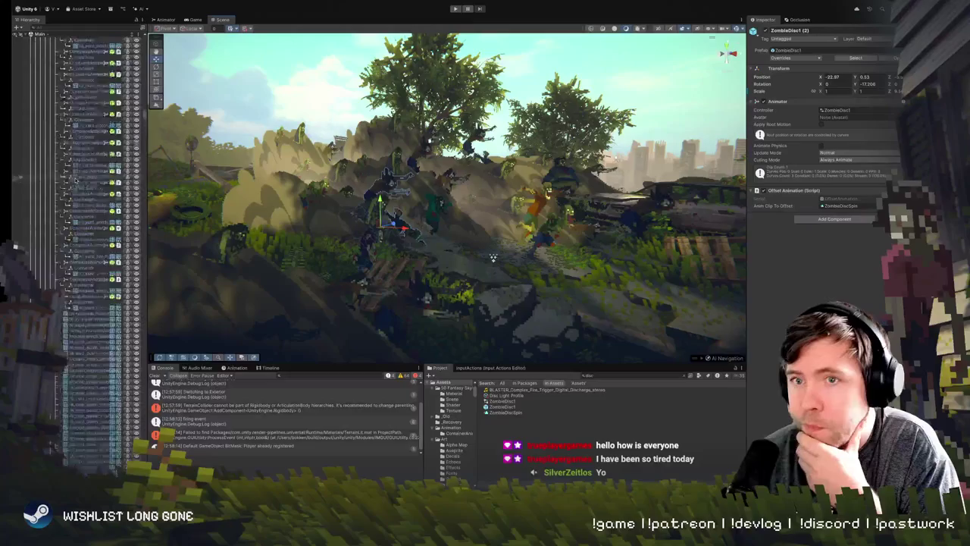
{"action": "scroll", "coordinate": [81, 110], "scroll_direction": "up", "scroll_amount": 10}
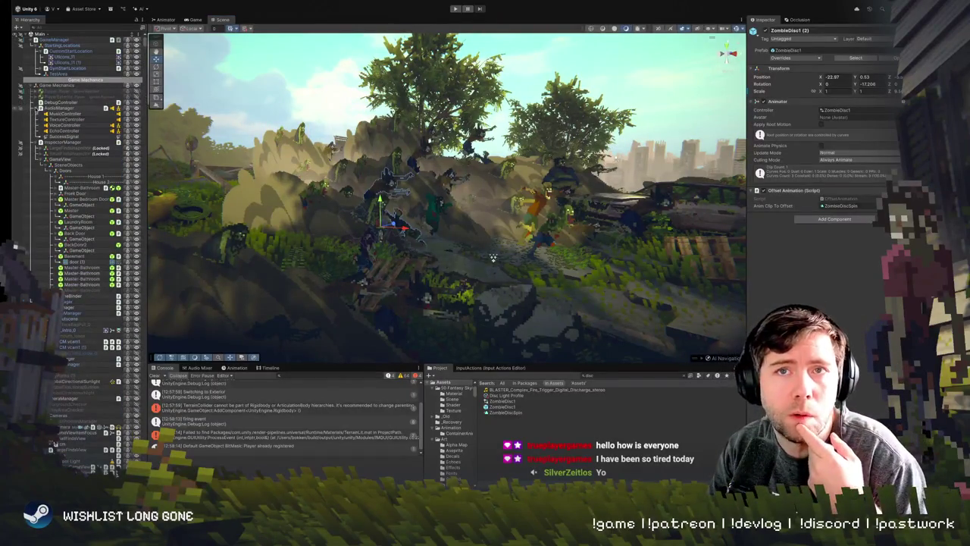
{"action": "left_click", "coordinate": [40, 107]}
{"action": "left_click", "coordinate": [41, 113]}
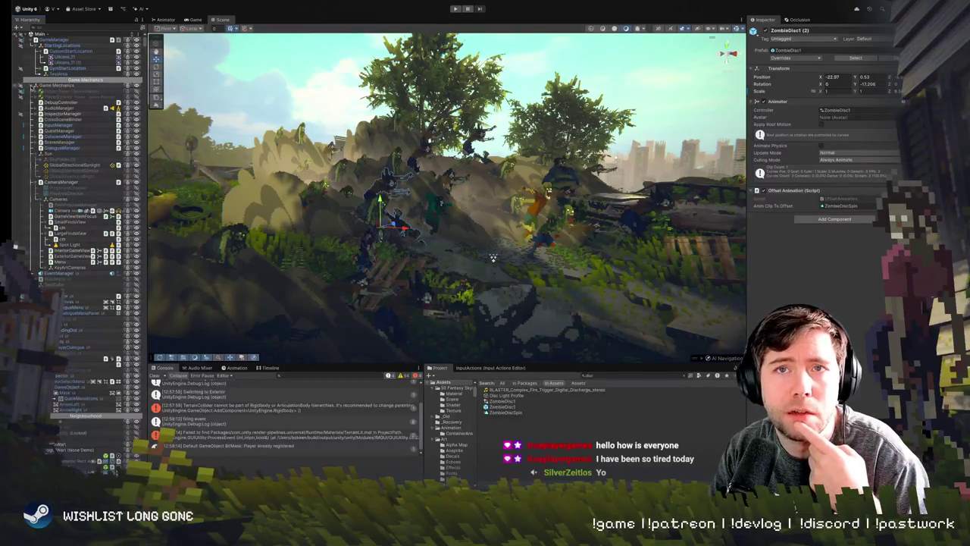
{"action": "left_click", "coordinate": [32, 85]}
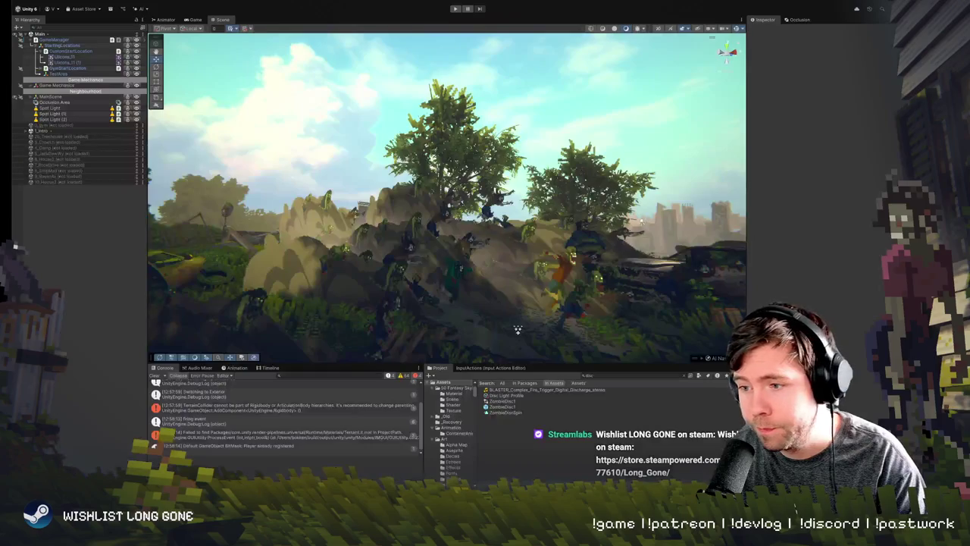
Bring up the Project panel context menu and orbit the Scene view to a new hillside angle
{"action": "right_click", "coordinate": [517, 329]}
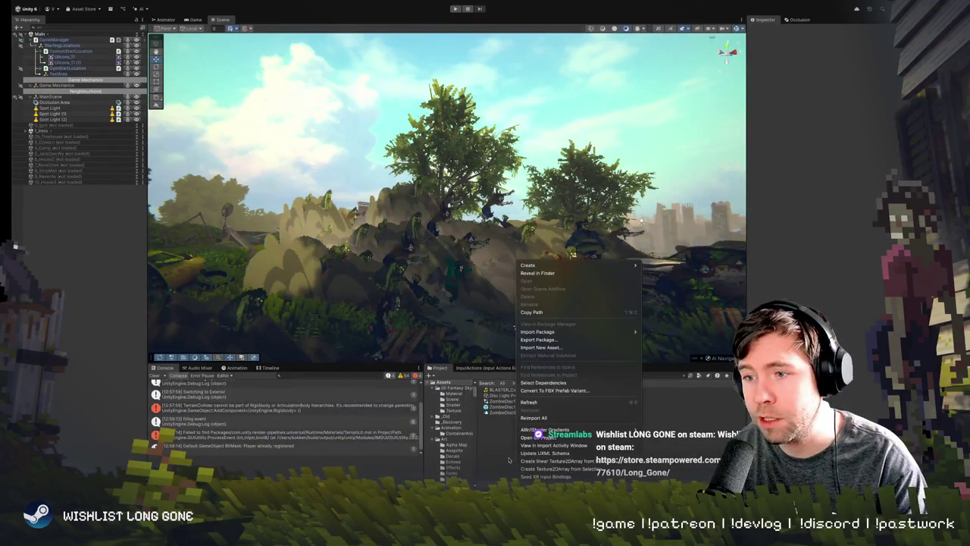
{"action": "scroll", "coordinate": [530, 330], "scroll_direction": "up", "scroll_amount": 2}
{"action": "left_click_drag", "start_coordinate": [538, 329], "coordinate": [464, 271]}
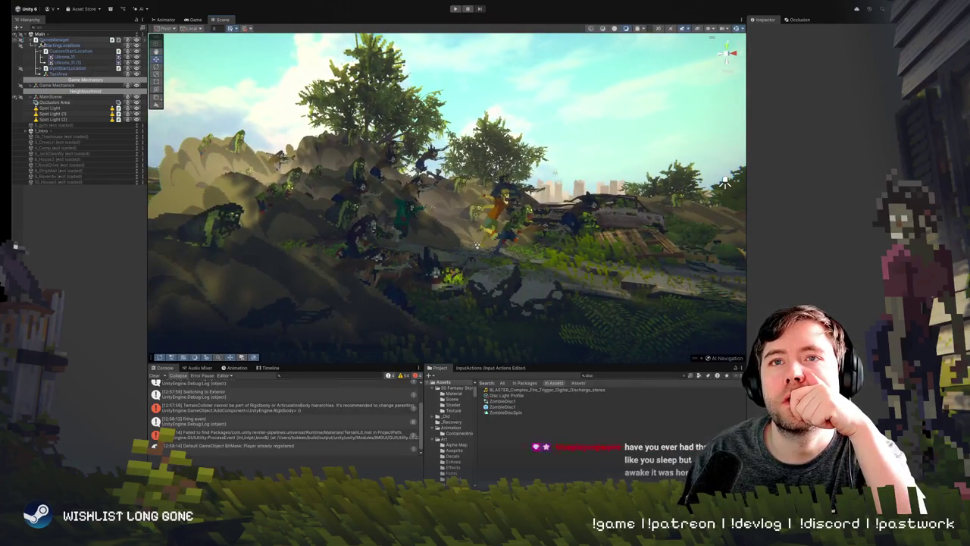
Select the horde cloud sprite and more horde objects, framing and re-angling the view on them
{"action": "left_click", "coordinate": [53, 39]}
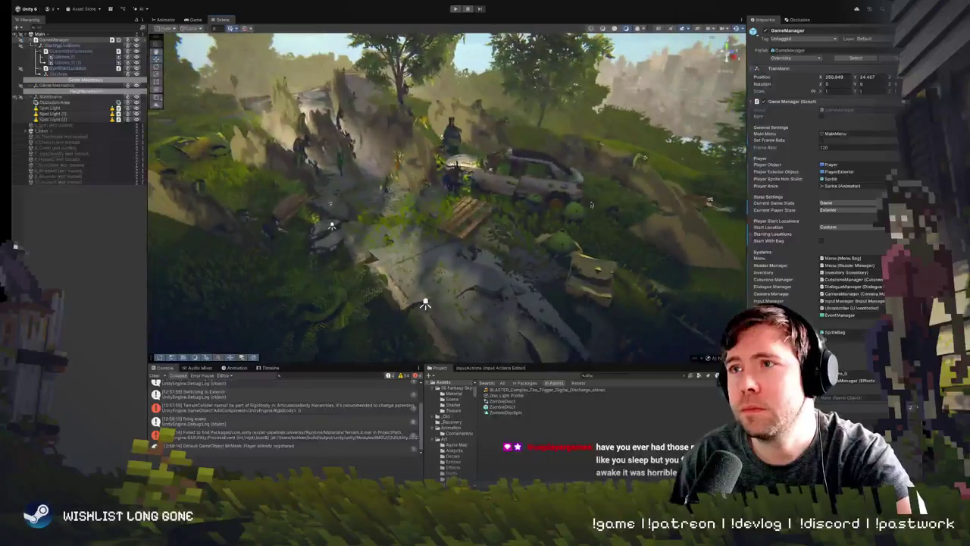
{"action": "left_click", "coordinate": [666, 212]}
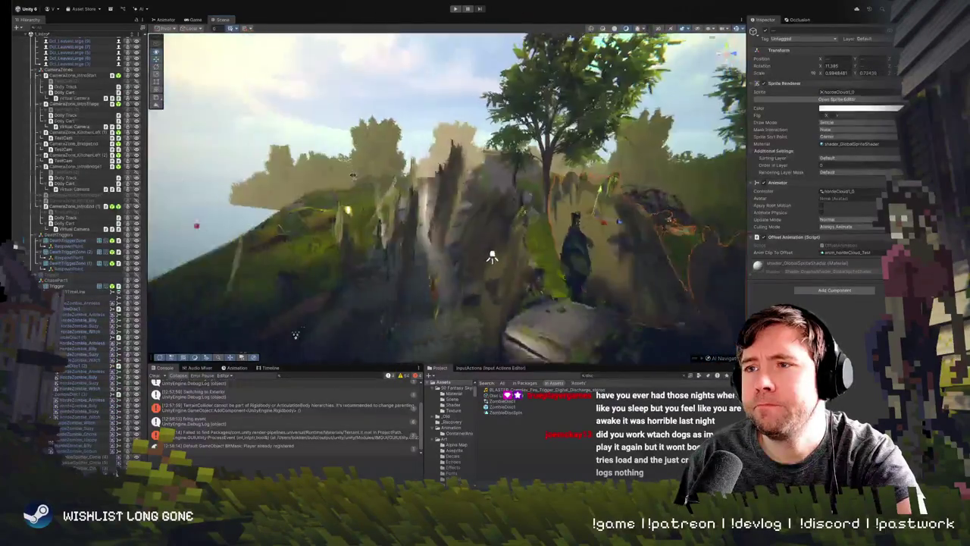
{"action": "key", "text": "f"}
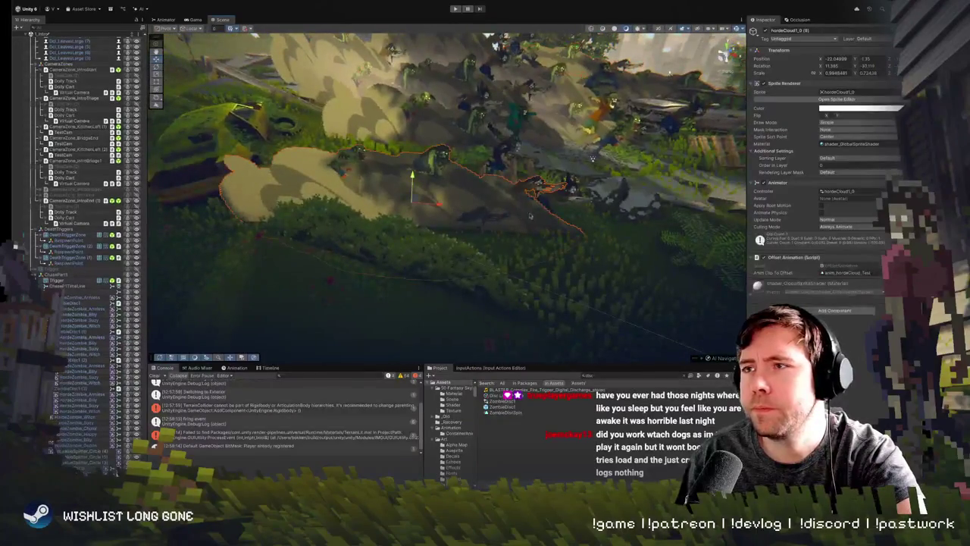
{"action": "left_click", "coordinate": [556, 203], "text": "shift"}
{"action": "key", "text": "f"}
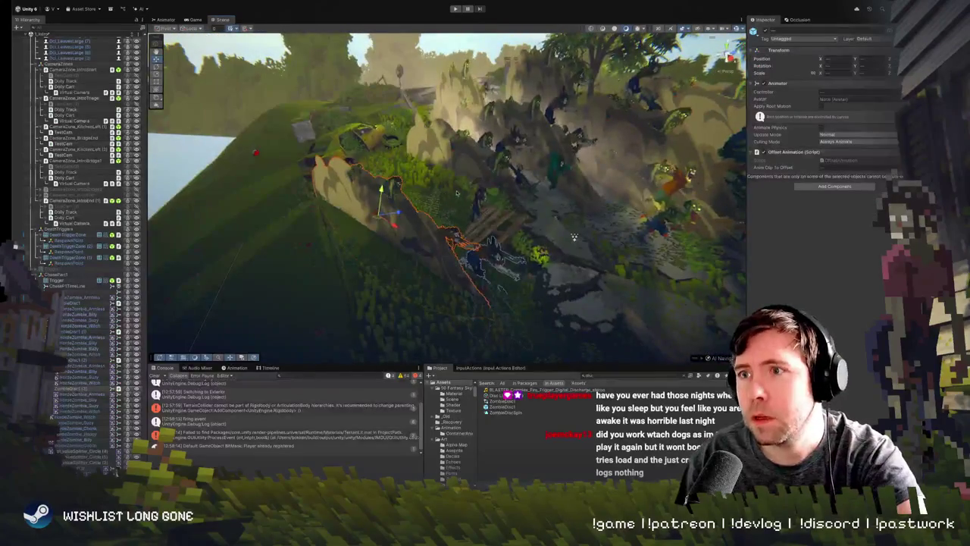
{"action": "left_click_drag", "start_coordinate": [405, 212], "coordinate": [438, 207]}
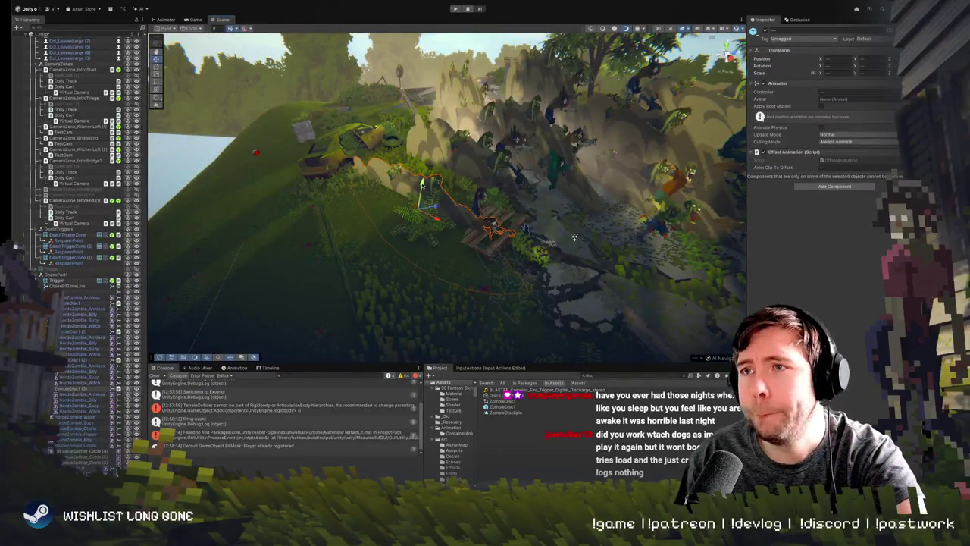
Frame the HordeZombie_Goblin sprite up close, then fly the view toward the zombie group
{"action": "left_click", "coordinate": [479, 199]}
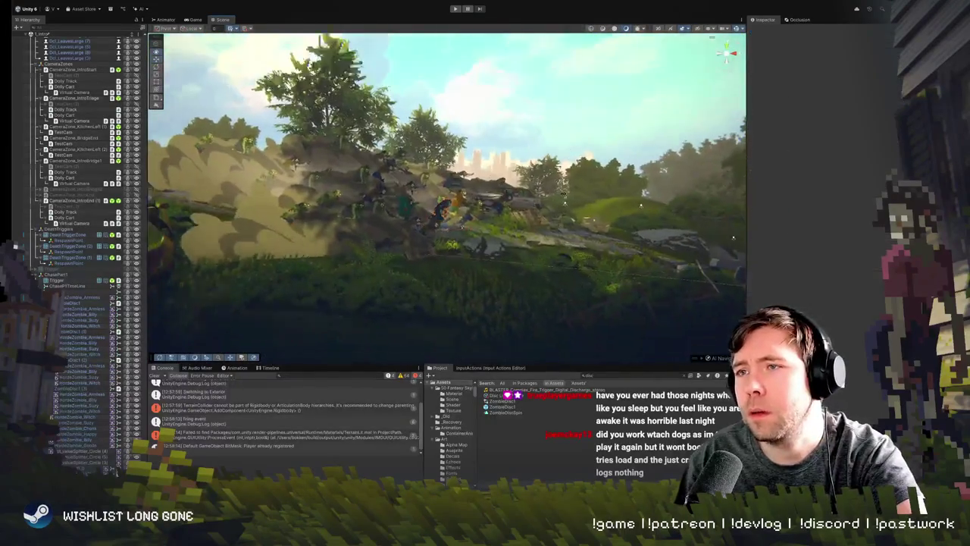
{"action": "left_click", "coordinate": [541, 283]}
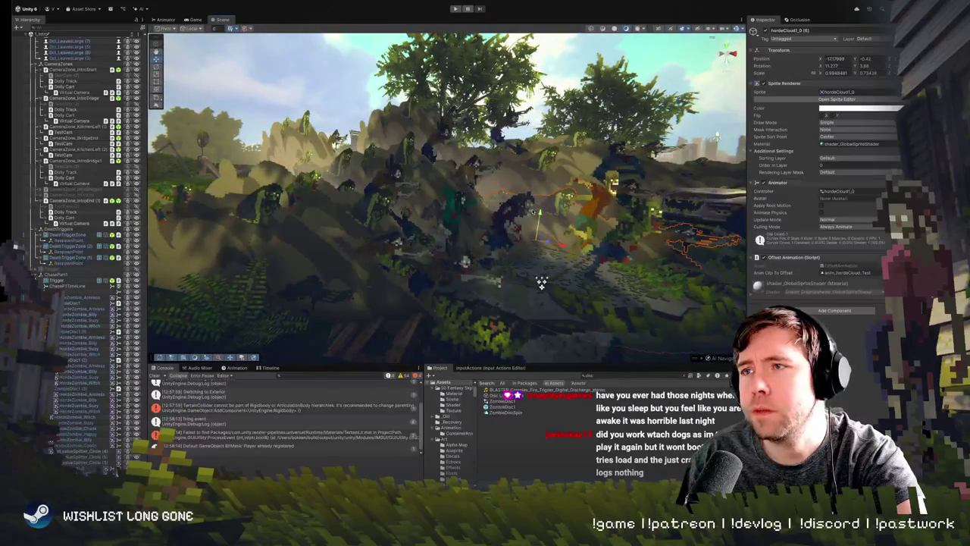
{"action": "left_click", "coordinate": [541, 282]}
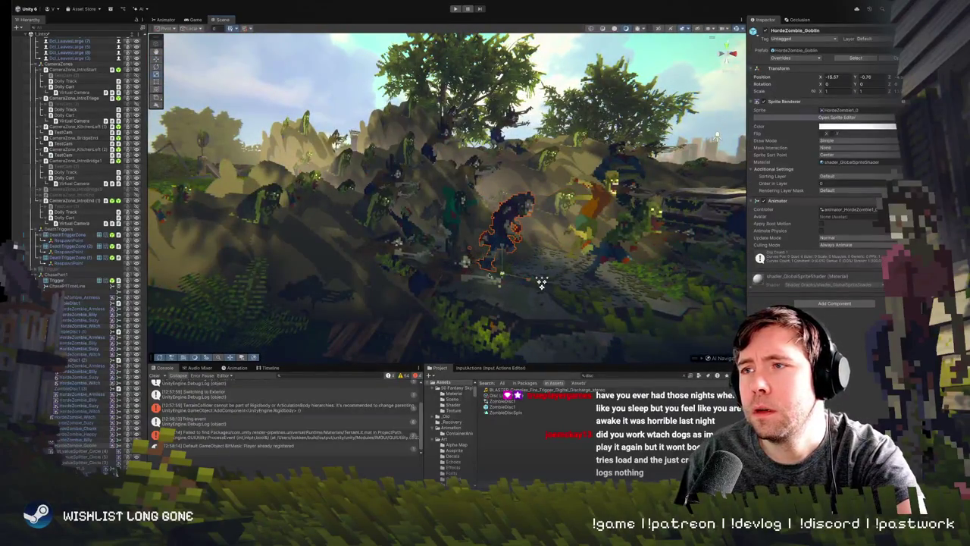
{"action": "key", "text": "f"}
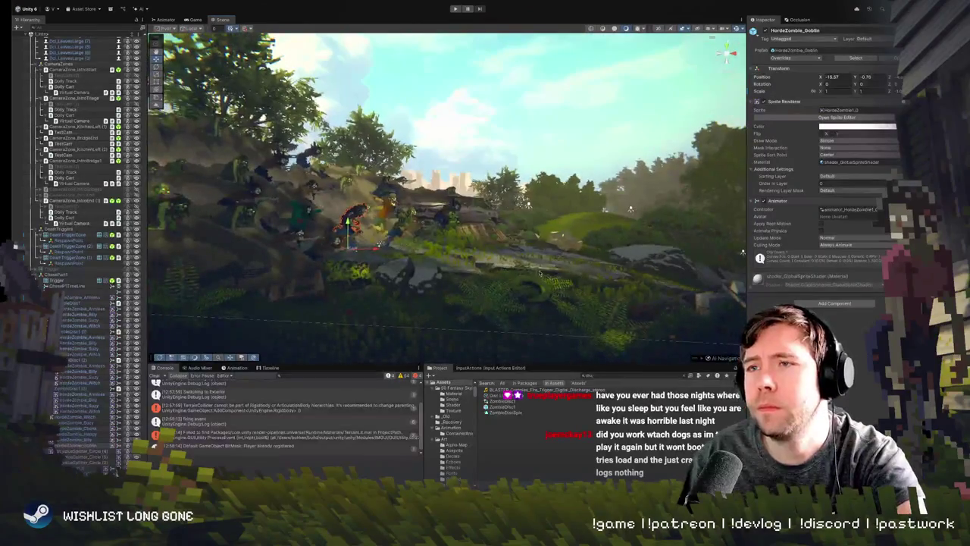
{"action": "mouse_move", "coordinate": [534, 293]}
{"action": "left_mouse_down"}
{"action": "mouse_move", "coordinate": [574, 170]}
{"action": "mouse_move", "coordinate": [463, 239]}
{"action": "left_mouse_up"}
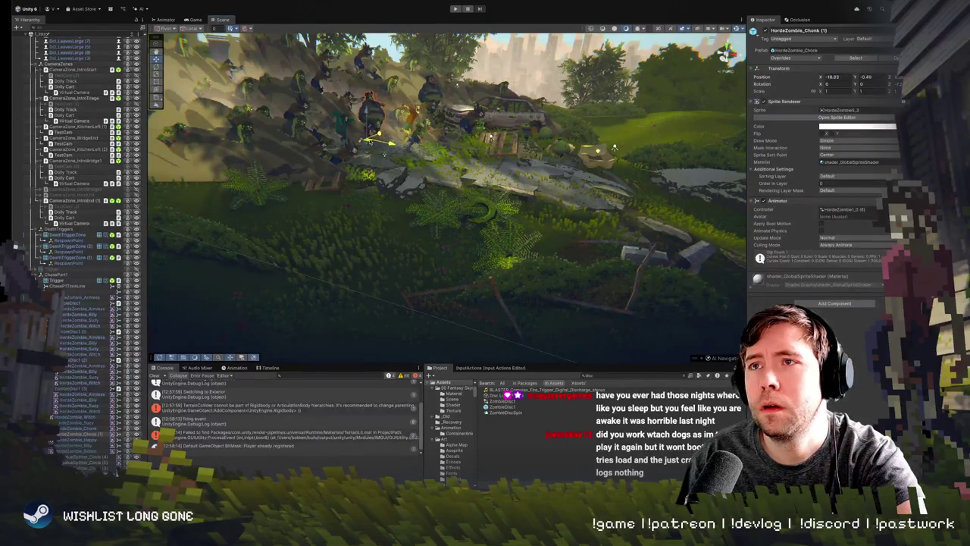
{"action": "mouse_move", "coordinate": [398, 174]}
{"action": "left_mouse_down"}
{"action": "mouse_move", "coordinate": [438, 182]}
{"action": "mouse_move", "coordinate": [374, 342]}
{"action": "mouse_move", "coordinate": [372, 245]}
{"action": "mouse_move", "coordinate": [383, 227]}
{"action": "mouse_move", "coordinate": [416, 268]}
{"action": "mouse_move", "coordinate": [310, 234]}
{"action": "mouse_move", "coordinate": [422, 203]}
{"action": "left_mouse_up"}
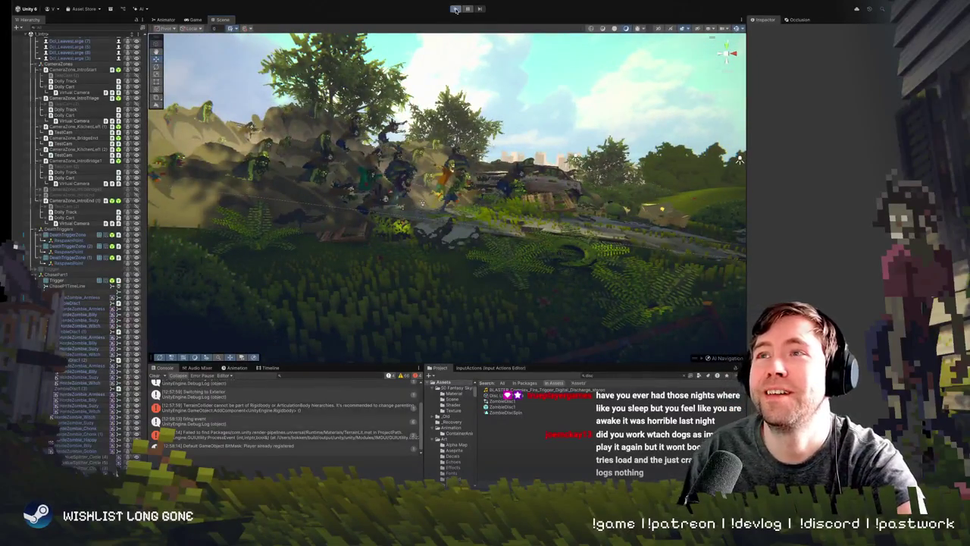
Play the game to watch the horde chase, then switch to the Scene view while it runs
{"action": "left_click", "coordinate": [455, 9]}
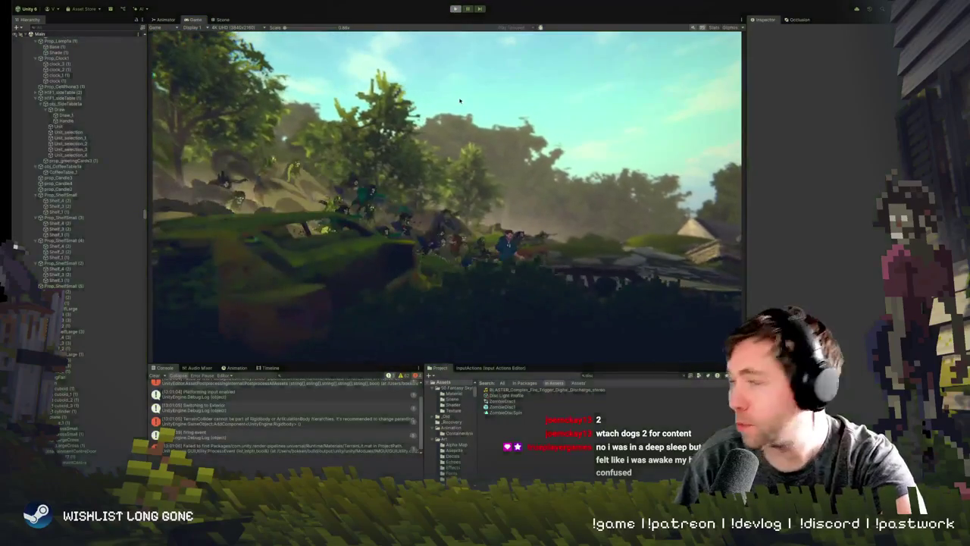
{"action": "key", "text": "ctrl+1"}
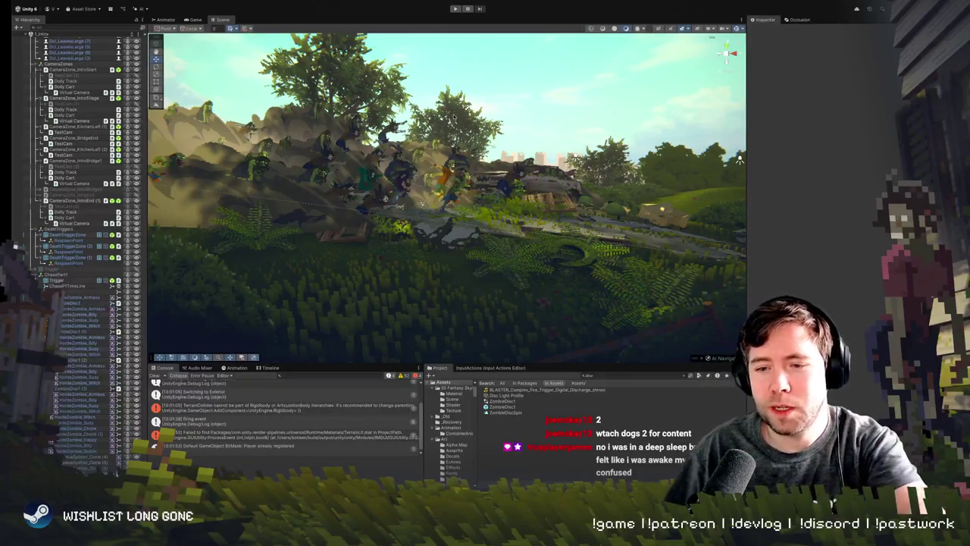
Pause the running game and restart play mode to rewatch the horde sequence
{"action": "key", "text": "ctrl+shift+p"}
{"action": "left_click", "coordinate": [454, 9]}
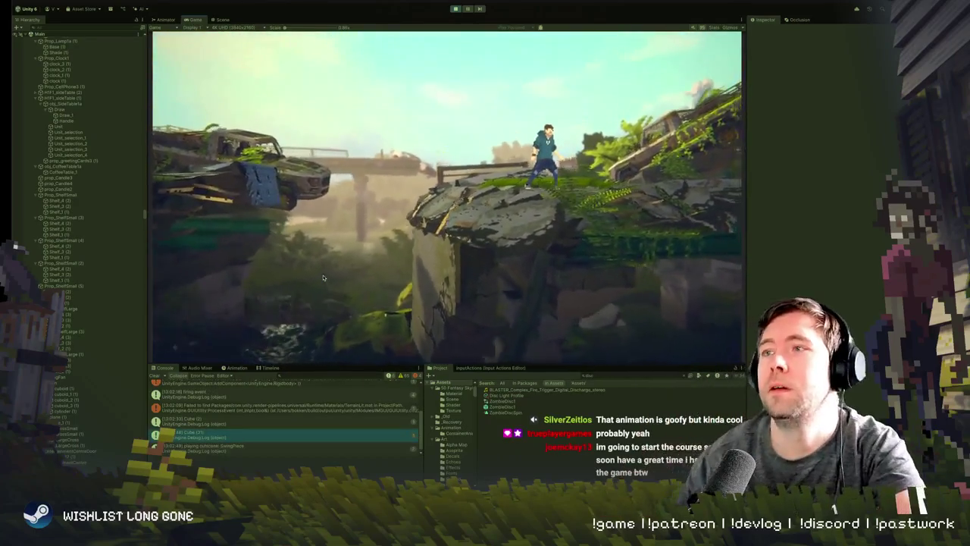
{"action": "left_click", "coordinate": [453, 9]}
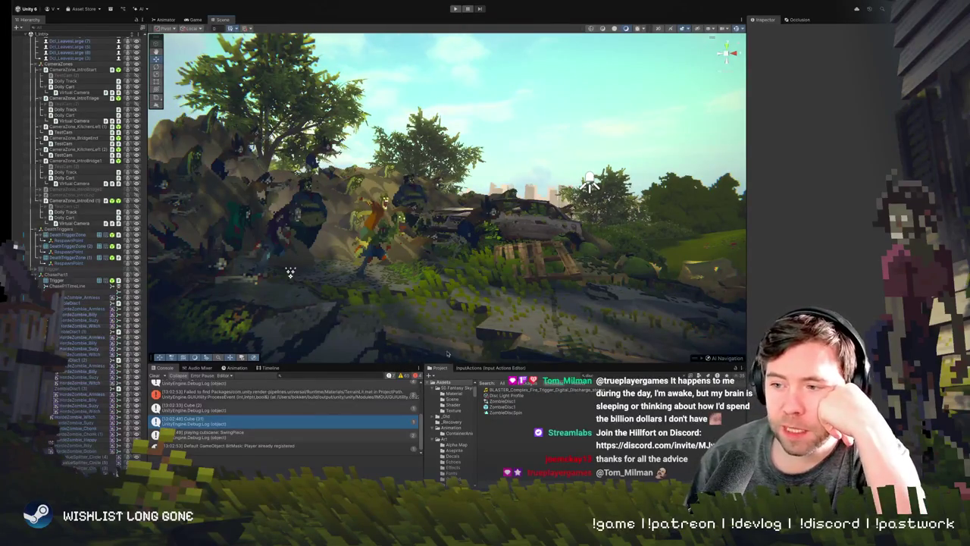
Fly the view to a wide, low angle over the hill and select a horde dust-cloud sprite
{"action": "mouse_move", "coordinate": [290, 272]}
{"action": "left_mouse_down"}
{"action": "mouse_move", "coordinate": [320, 217]}
{"action": "mouse_move", "coordinate": [363, 288]}
{"action": "mouse_move", "coordinate": [485, 334]}
{"action": "left_mouse_up"}
{"action": "mouse_move", "coordinate": [472, 186]}
{"action": "left_mouse_down"}
{"action": "mouse_move", "coordinate": [485, 185]}
{"action": "mouse_move", "coordinate": [484, 163]}
{"action": "mouse_move", "coordinate": [418, 273]}
{"action": "mouse_move", "coordinate": [319, 218]}
{"action": "left_mouse_up"}
{"action": "left_click", "coordinate": [319, 217]}
Frame the selected dust cloud and move it to X -18.07, Y -0.05 on the hillside
{"action": "key", "text": "f"}
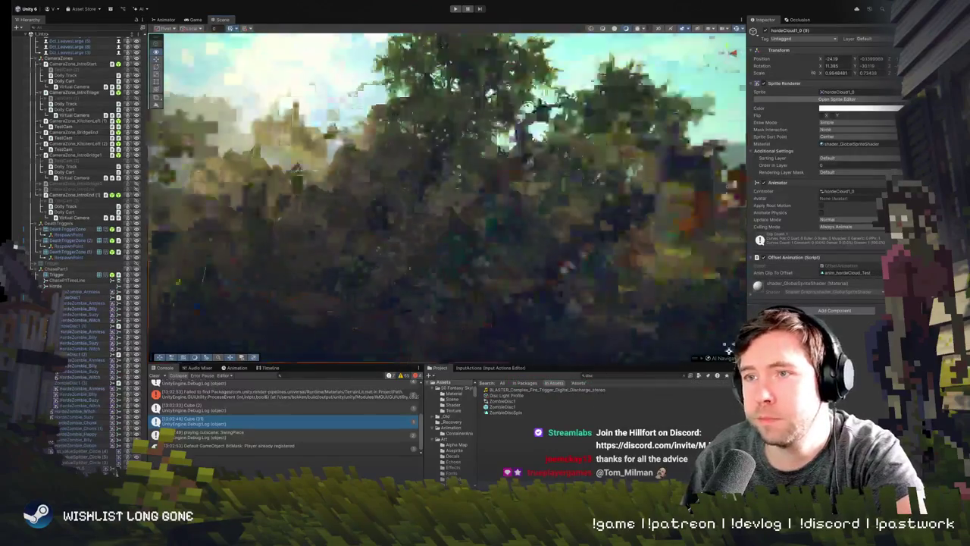
{"action": "mouse_move", "coordinate": [577, 236]}
{"action": "left_mouse_down"}
{"action": "mouse_move", "coordinate": [466, 280]}
{"action": "mouse_move", "coordinate": [432, 201]}
{"action": "mouse_move", "coordinate": [411, 198]}
{"action": "left_mouse_up"}
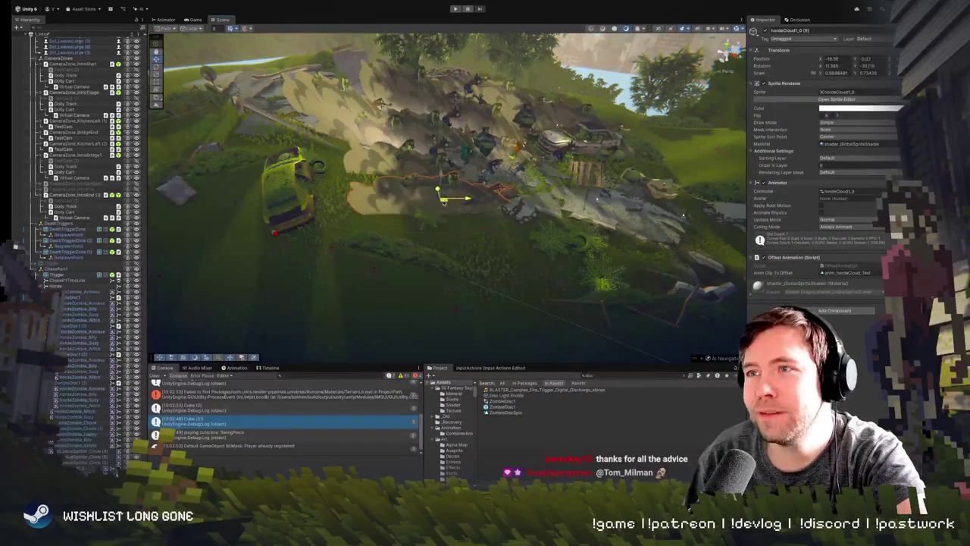
{"action": "left_click_drag", "start_coordinate": [446, 195], "coordinate": [458, 207]}
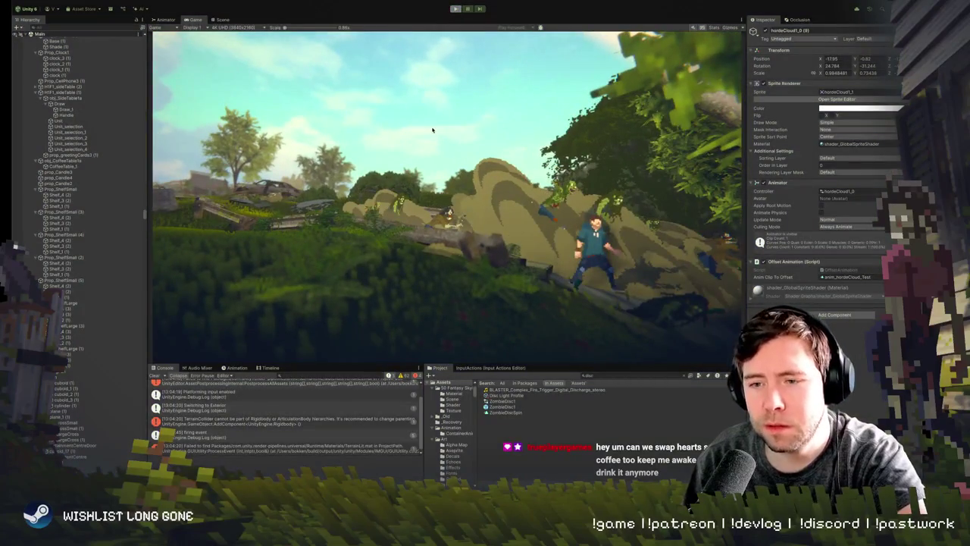
Exit play mode and orbit around the moved dust cloud and wrecked car, then reselect a cloud sprite
{"action": "key", "text": "ctrl+p"}
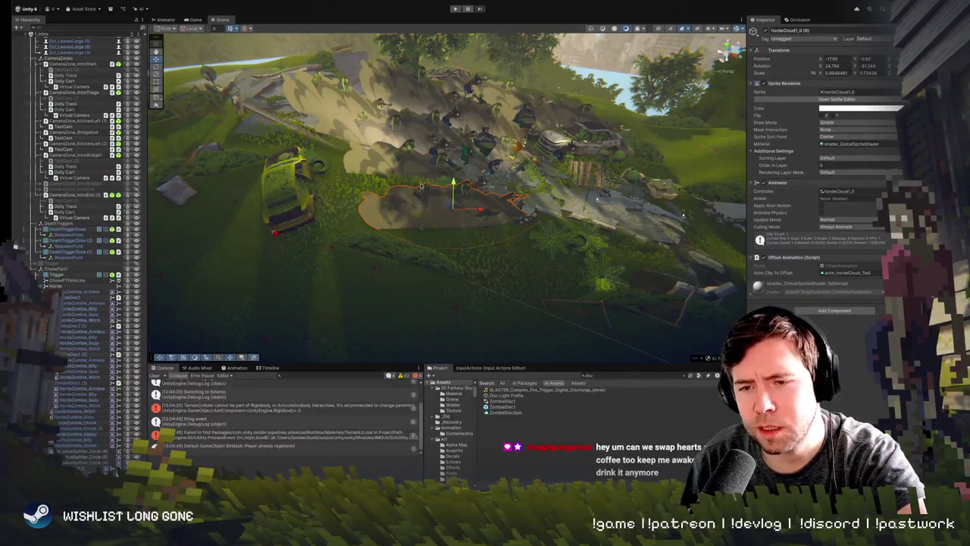
{"action": "left_click_drag", "start_coordinate": [458, 161], "coordinate": [733, 272]}
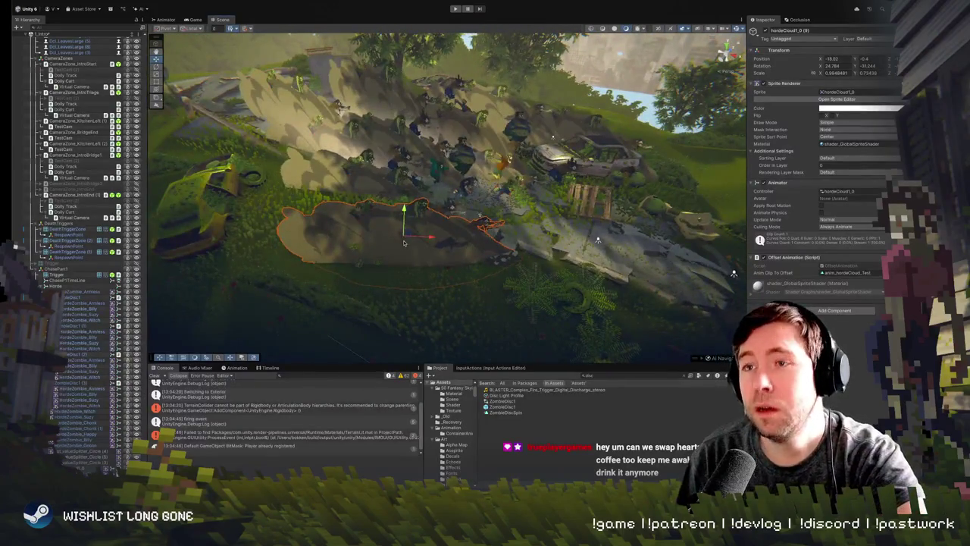
{"action": "left_click_drag", "start_coordinate": [598, 240], "coordinate": [563, 203]}
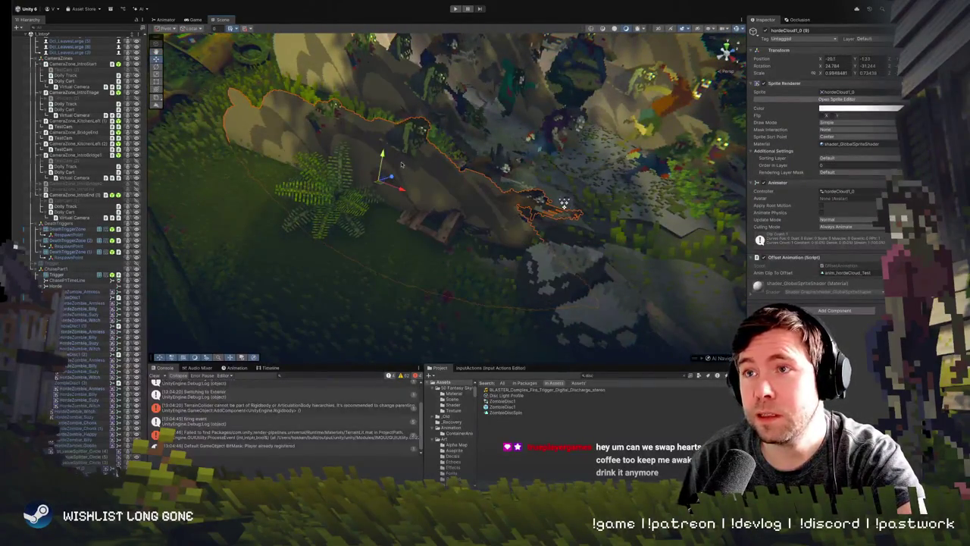
{"action": "mouse_move", "coordinate": [563, 203]}
{"action": "left_mouse_down"}
{"action": "mouse_move", "coordinate": [536, 252]}
{"action": "mouse_move", "coordinate": [630, 271]}
{"action": "mouse_move", "coordinate": [471, 167]}
{"action": "mouse_move", "coordinate": [408, 227]}
{"action": "mouse_move", "coordinate": [305, 229]}
{"action": "mouse_move", "coordinate": [433, 327]}
{"action": "mouse_move", "coordinate": [494, 272]}
{"action": "left_mouse_up"}
{"action": "left_click", "coordinate": [471, 168]}
{"action": "left_click", "coordinate": [526, 246]}
Select hordeCloud1_0 (7) in the Scene view and nudge it slightly down the hillside
{"action": "left_click", "coordinate": [526, 246], "text": "shift"}
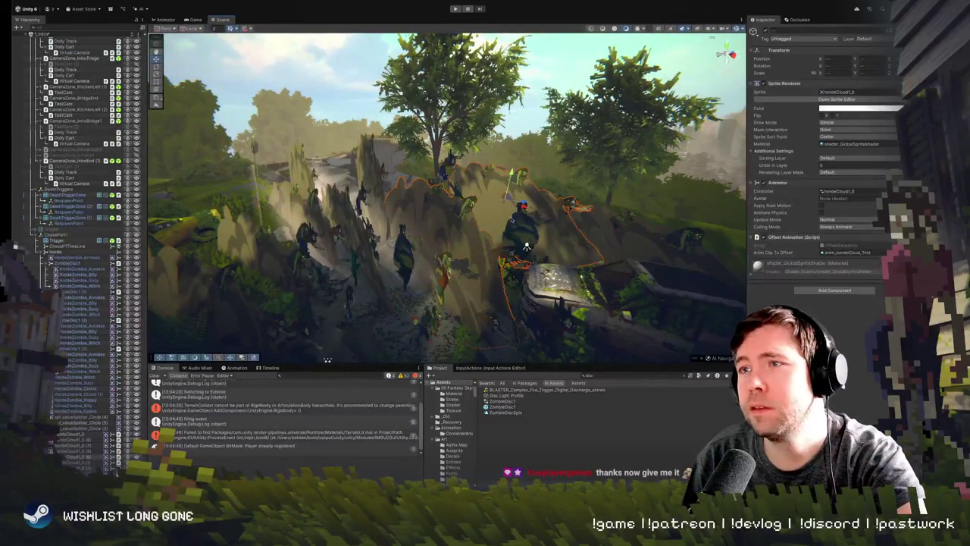
{"action": "left_click", "coordinate": [626, 248], "text": "shift"}
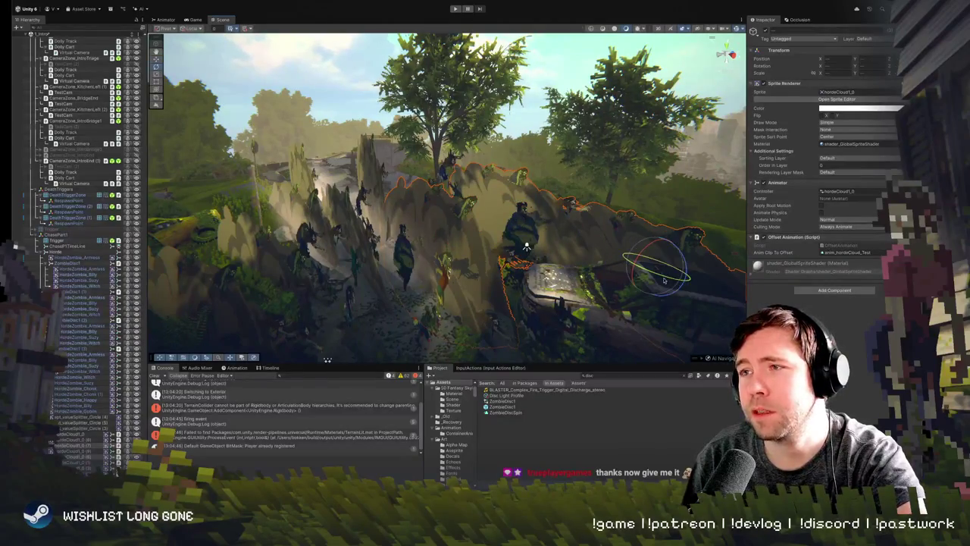
{"action": "left_click", "coordinate": [551, 240]}
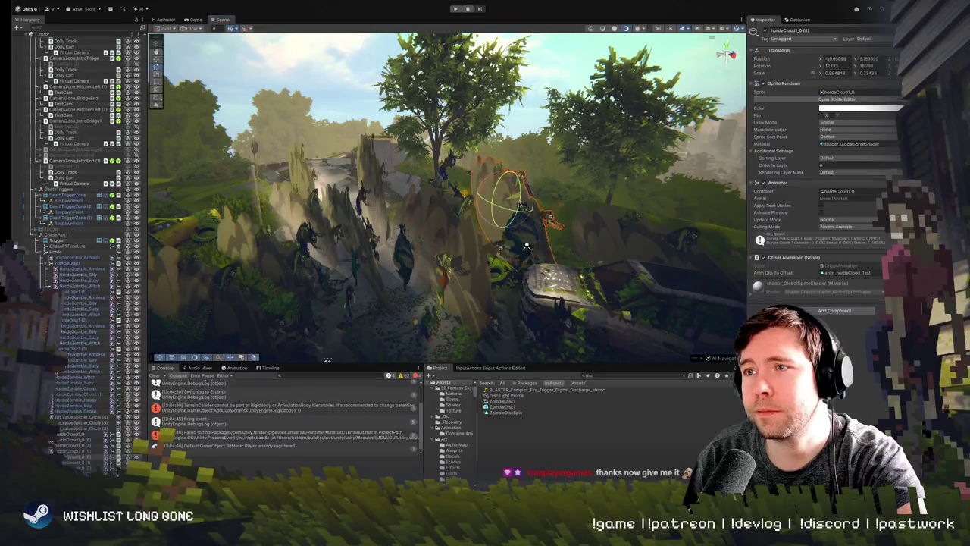
{"action": "left_click", "coordinate": [625, 248]}
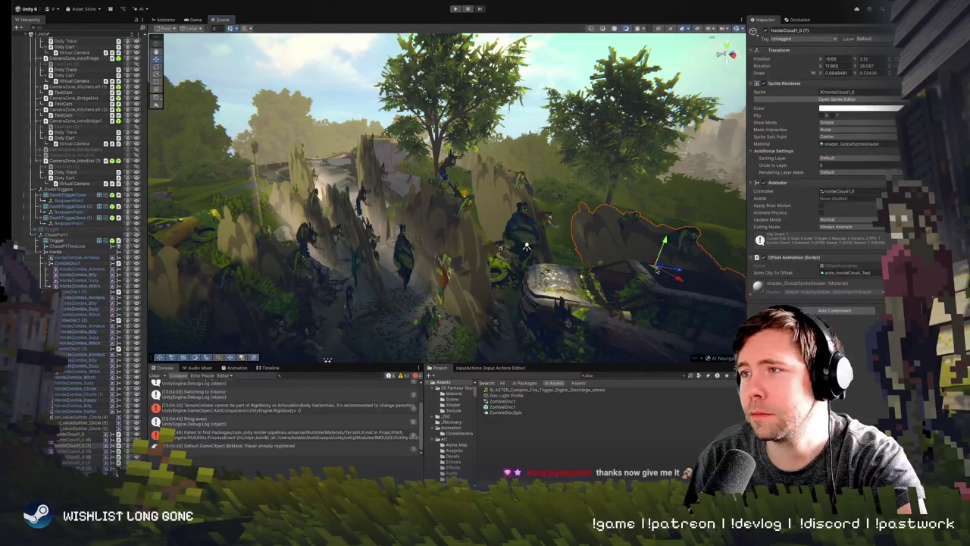
{"action": "left_click_drag", "start_coordinate": [658, 270], "coordinate": [635, 279]}
Frame the cloud, tilt the view up toward the sky, and run the game
{"action": "key", "text": "f"}
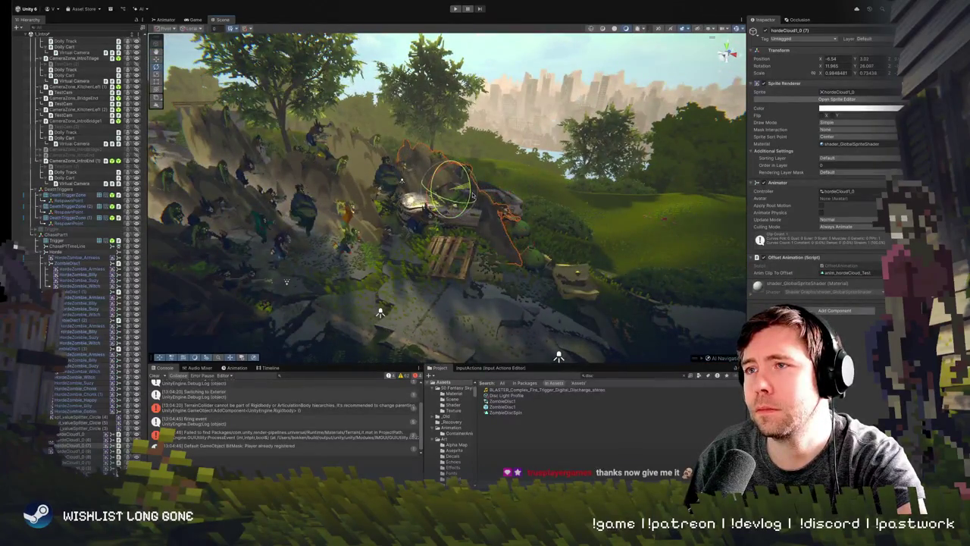
{"action": "mouse_move", "coordinate": [473, 196]}
{"action": "left_mouse_down"}
{"action": "mouse_move", "coordinate": [508, 149]}
{"action": "mouse_move", "coordinate": [651, 163]}
{"action": "mouse_move", "coordinate": [371, 158]}
{"action": "mouse_move", "coordinate": [733, 113]}
{"action": "mouse_move", "coordinate": [704, 125]}
{"action": "left_mouse_up"}
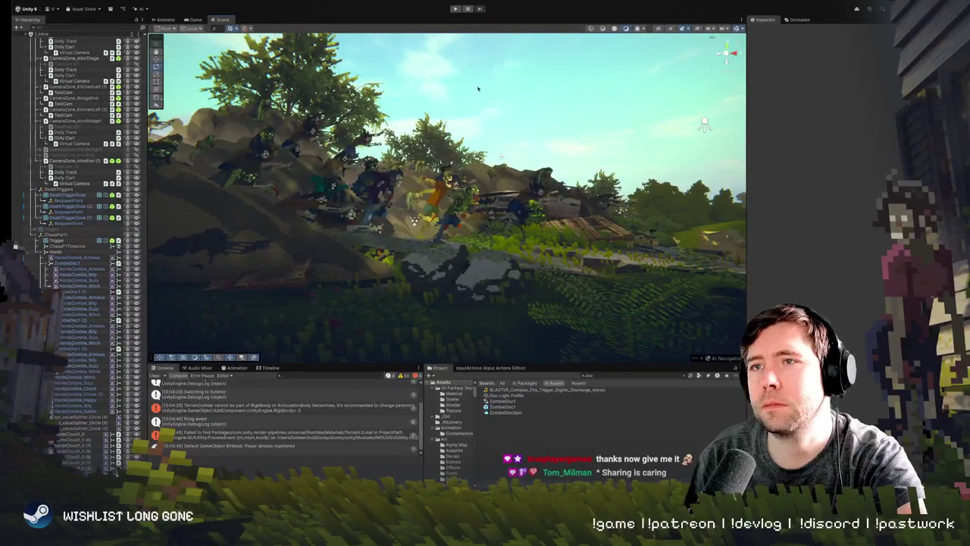
{"action": "left_click", "coordinate": [454, 9]}
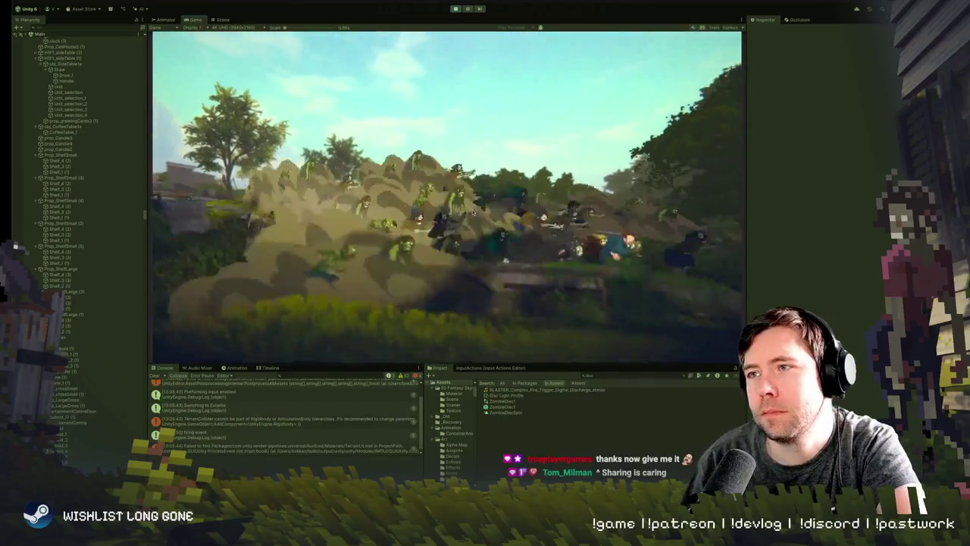
Stop the game, move the Scene view close to the trees and car, and widen it
{"action": "left_click", "coordinate": [455, 9]}
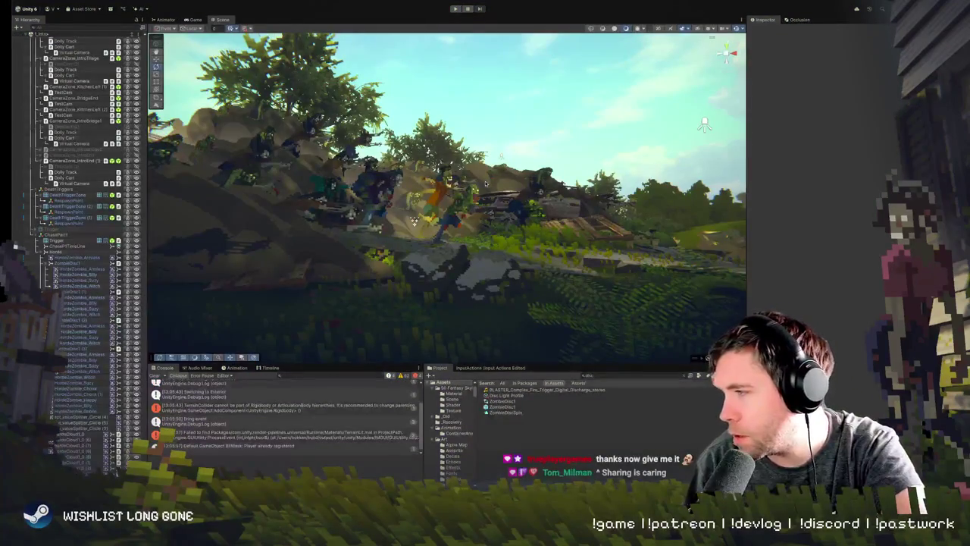
{"action": "left_click_drag", "start_coordinate": [704, 125], "coordinate": [728, 104]}
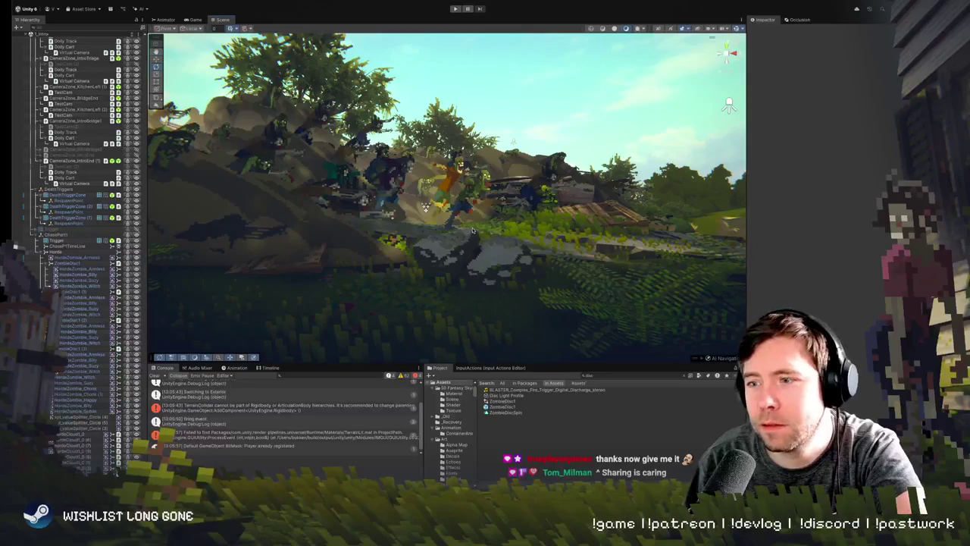
{"action": "mouse_move", "coordinate": [426, 206]}
{"action": "left_mouse_down"}
{"action": "mouse_move", "coordinate": [463, 227]}
{"action": "mouse_move", "coordinate": [500, 182]}
{"action": "mouse_move", "coordinate": [336, 270]}
{"action": "mouse_move", "coordinate": [337, 237]}
{"action": "mouse_move", "coordinate": [339, 271]}
{"action": "mouse_move", "coordinate": [357, 246]}
{"action": "mouse_move", "coordinate": [368, 264]}
{"action": "left_mouse_up"}
{"action": "scroll", "coordinate": [464, 228], "scroll_direction": "down", "scroll_amount": 5}
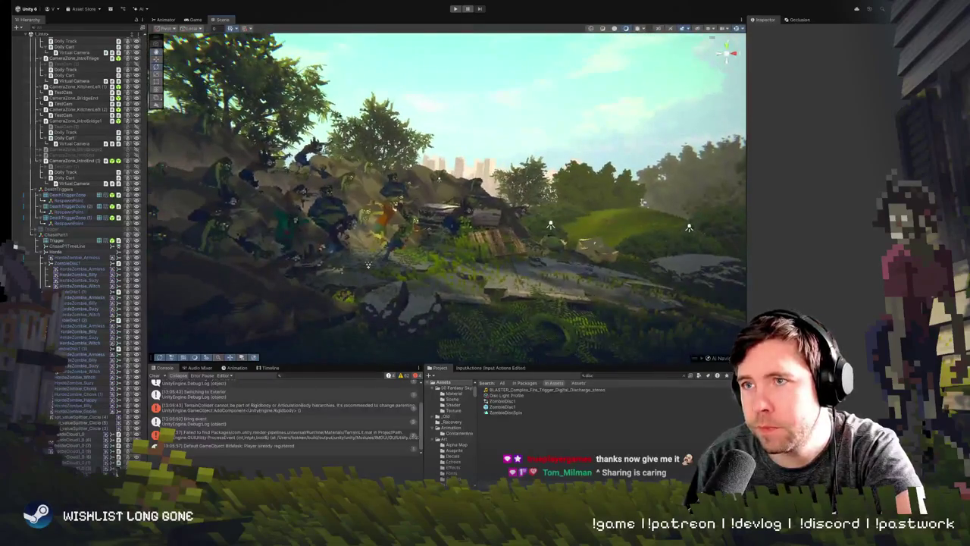
{"action": "scroll", "coordinate": [91, 273], "scroll_direction": "down", "scroll_amount": 15}
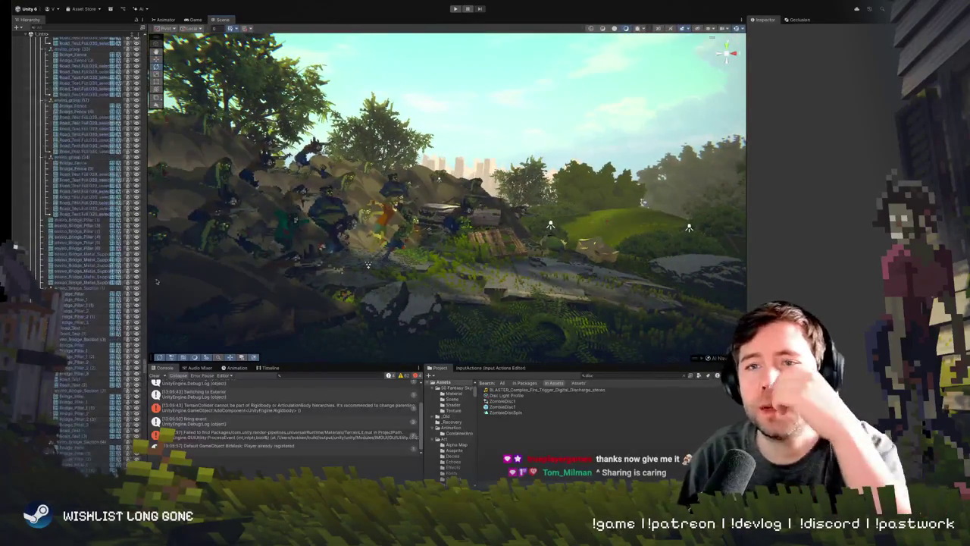
{"action": "mouse_move", "coordinate": [147, 346]}
{"action": "left_mouse_down"}
{"action": "mouse_move", "coordinate": [138, 346]}
{"action": "mouse_move", "coordinate": [136, 33]}
{"action": "left_mouse_up"}
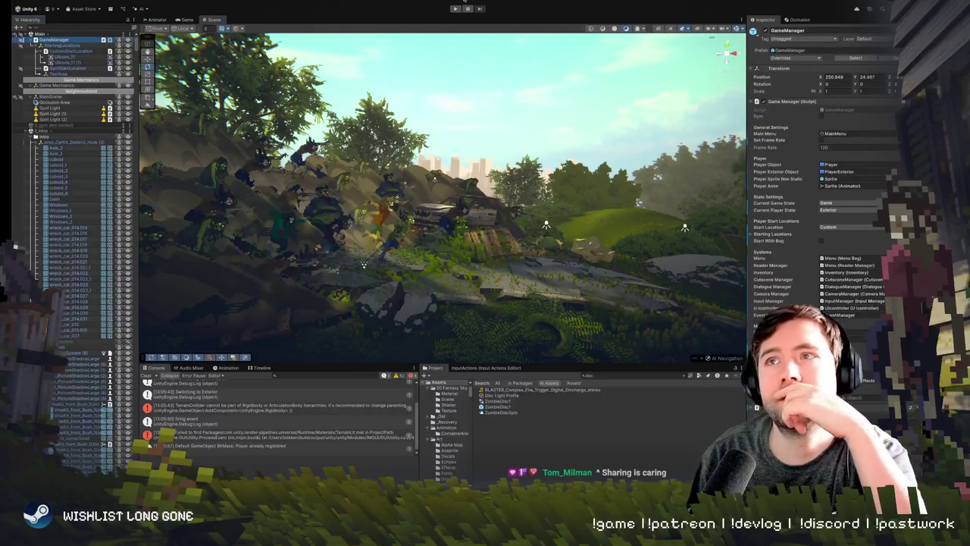
Start another play session to watch the horde crest the hill behind the player
{"action": "left_click", "coordinate": [455, 9]}
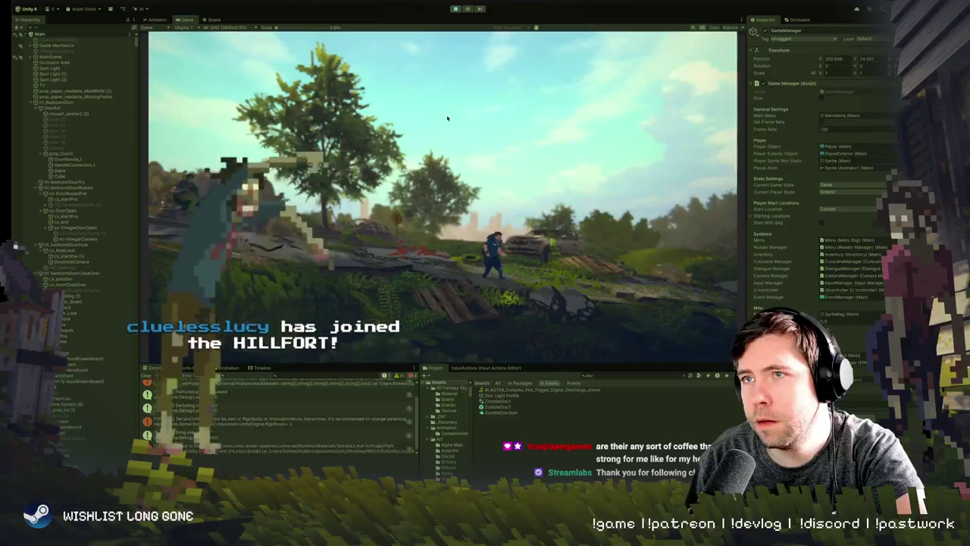
Orbit the Scene view toward the zombie hillside, then run the game and pause it
{"action": "left_click", "coordinate": [213, 20]}
{"action": "mouse_move", "coordinate": [340, 105]}
{"action": "left_mouse_down"}
{"action": "mouse_move", "coordinate": [296, 139]}
{"action": "mouse_move", "coordinate": [306, 156]}
{"action": "mouse_move", "coordinate": [325, 119]}
{"action": "mouse_move", "coordinate": [318, 167]}
{"action": "mouse_move", "coordinate": [360, 138]}
{"action": "left_mouse_up"}
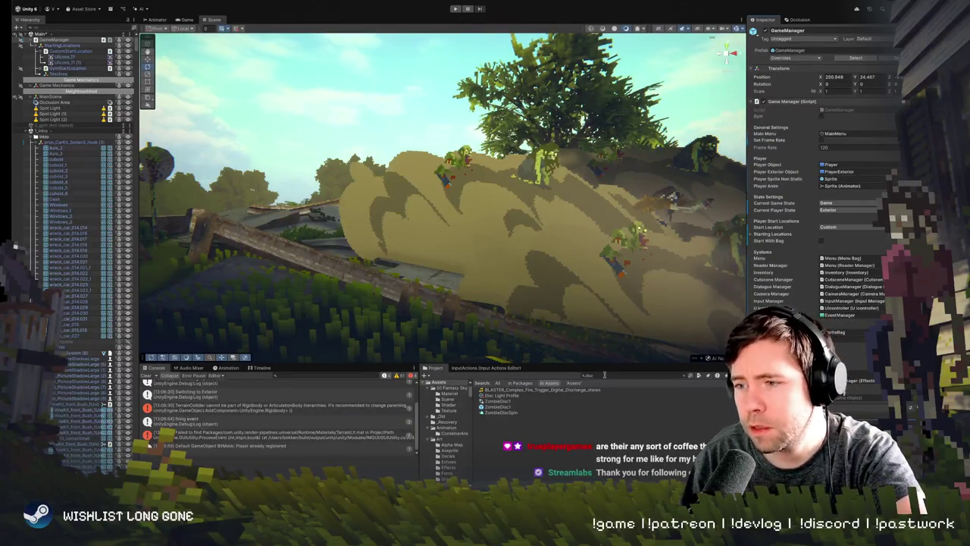
{"action": "left_click", "coordinate": [456, 8]}
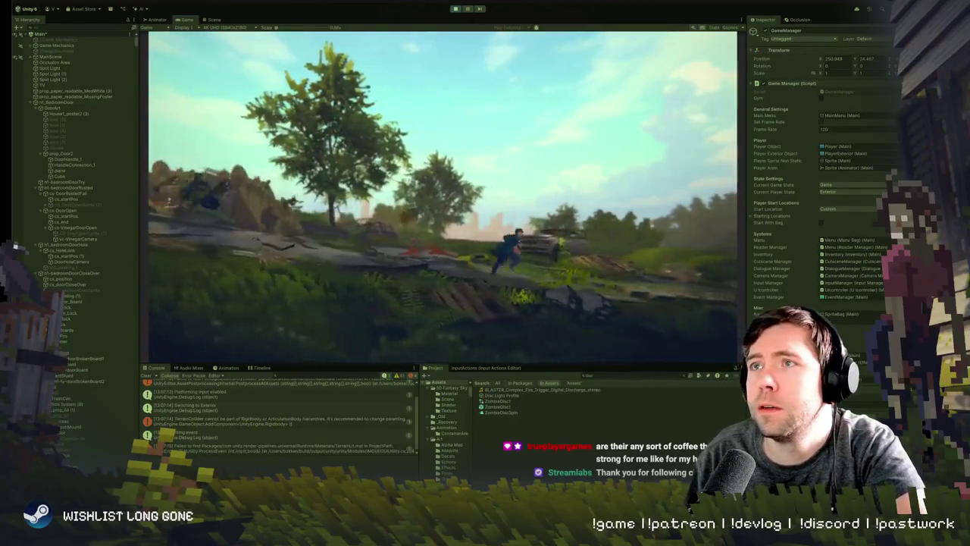
{"action": "left_click", "coordinate": [468, 9]}
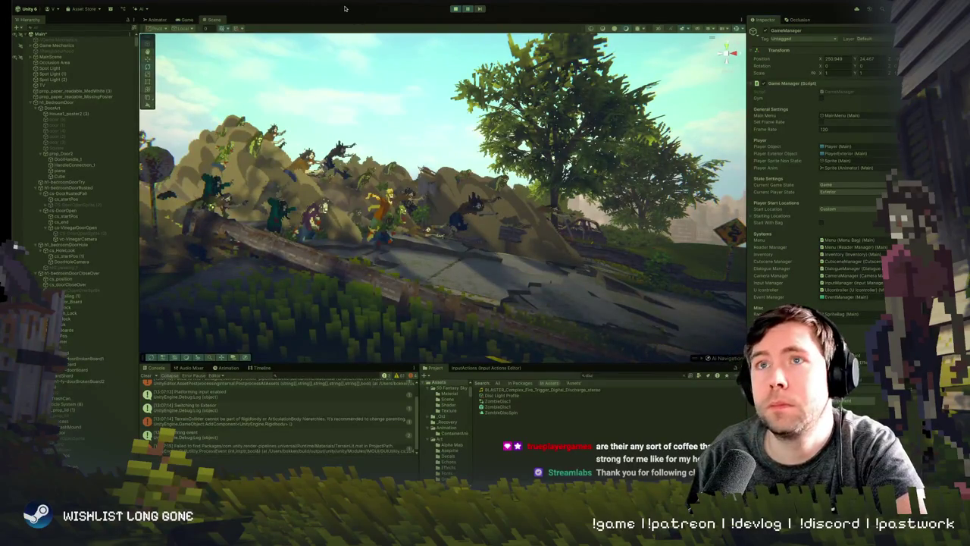
Unpause the game, watch the horde chase the player, then stop play mode
{"action": "left_click", "coordinate": [468, 9]}
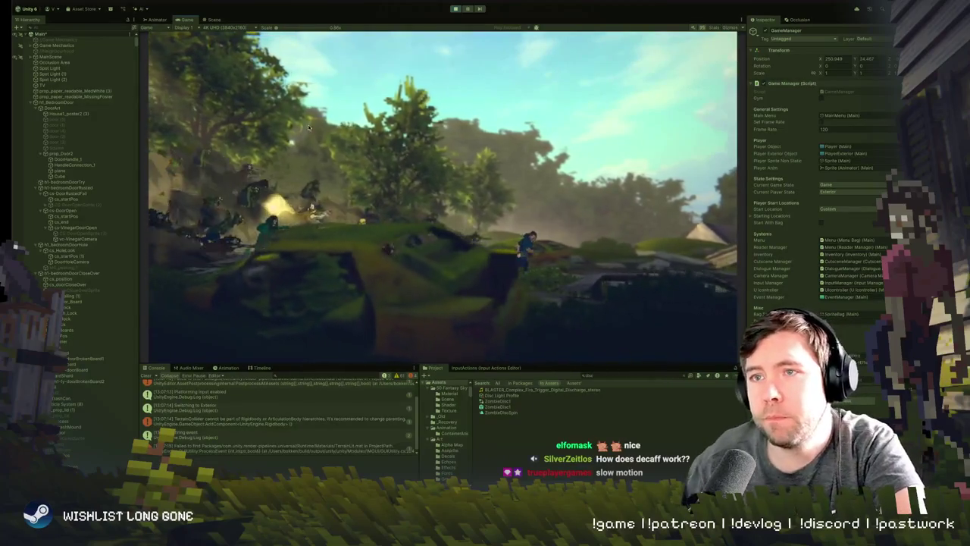
{"action": "left_click", "coordinate": [455, 9]}
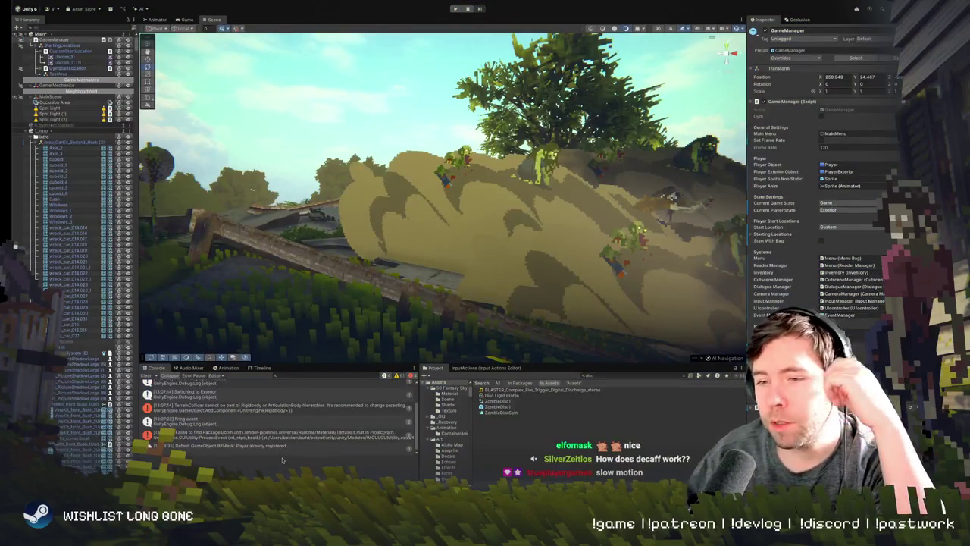
{"action": "mouse_move", "coordinate": [379, 265]}
{"action": "left_mouse_down"}
{"action": "mouse_move", "coordinate": [544, 288]}
{"action": "mouse_move", "coordinate": [479, 192]}
{"action": "mouse_move", "coordinate": [523, 206]}
{"action": "left_mouse_up"}
{"action": "left_click_drag", "start_coordinate": [333, 273], "coordinate": [333, 274]}
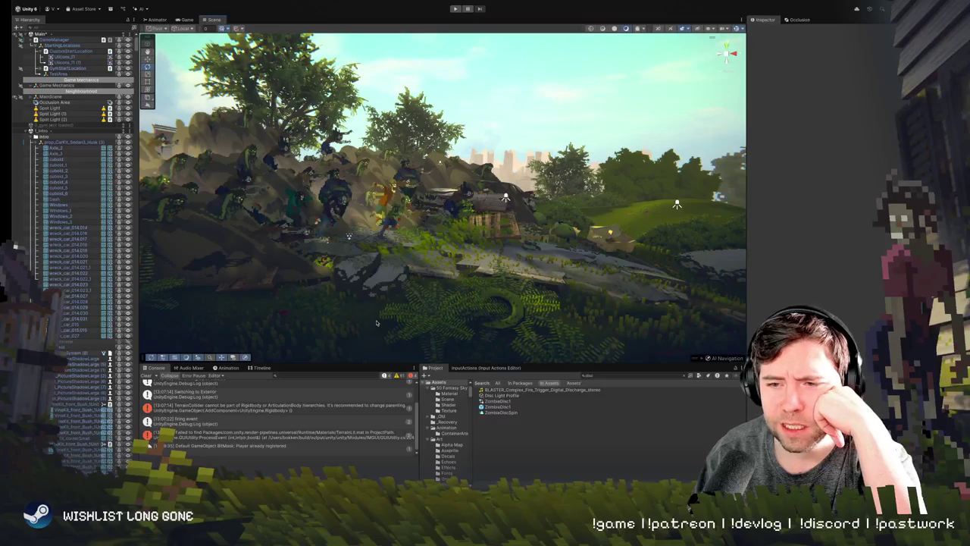
{"action": "mouse_move", "coordinate": [376, 323]}
{"action": "left_mouse_down"}
{"action": "mouse_move", "coordinate": [377, 282]}
{"action": "mouse_move", "coordinate": [505, 259]}
{"action": "mouse_move", "coordinate": [528, 285]}
{"action": "left_mouse_up"}
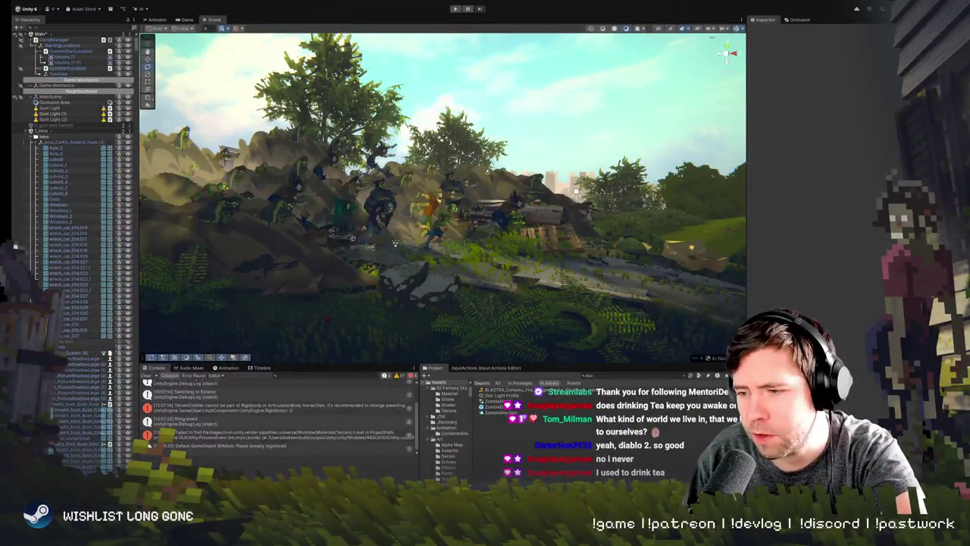
{"action": "scroll", "coordinate": [364, 244], "scroll_direction": "down", "scroll_amount": 5}
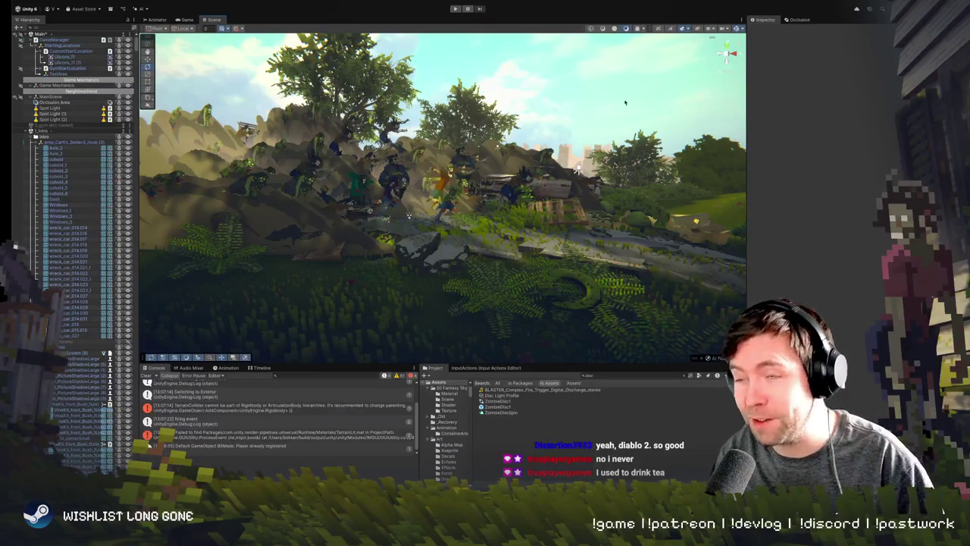
{"action": "mouse_move", "coordinate": [577, 171]}
{"action": "left_mouse_down"}
{"action": "mouse_move", "coordinate": [593, 178]}
{"action": "mouse_move", "coordinate": [584, 145]}
{"action": "left_mouse_up"}
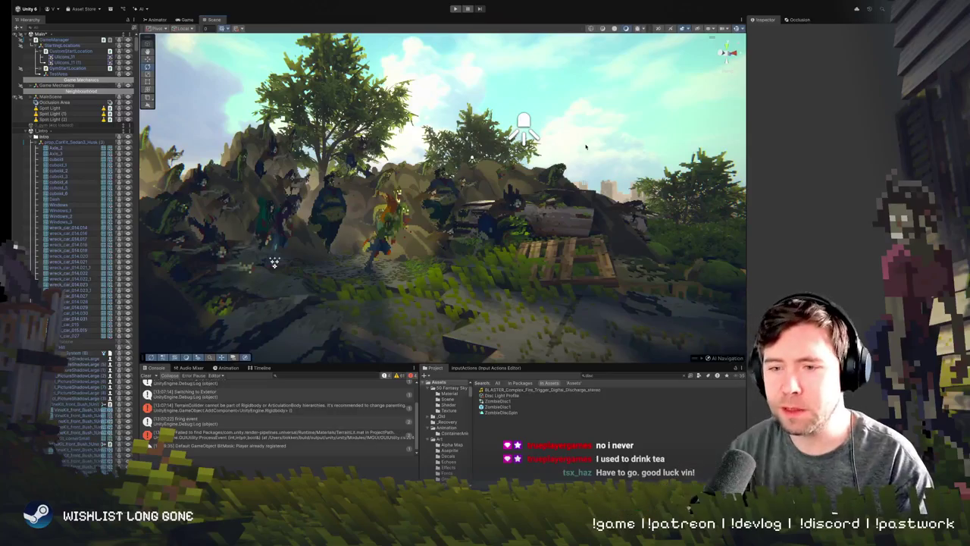
{"action": "mouse_move", "coordinate": [485, 190]}
{"action": "left_mouse_down"}
{"action": "mouse_move", "coordinate": [454, 165]}
{"action": "mouse_move", "coordinate": [500, 182]}
{"action": "mouse_move", "coordinate": [493, 193]}
{"action": "mouse_move", "coordinate": [173, 217]}
{"action": "mouse_move", "coordinate": [525, 217]}
{"action": "mouse_move", "coordinate": [512, 206]}
{"action": "left_mouse_up"}
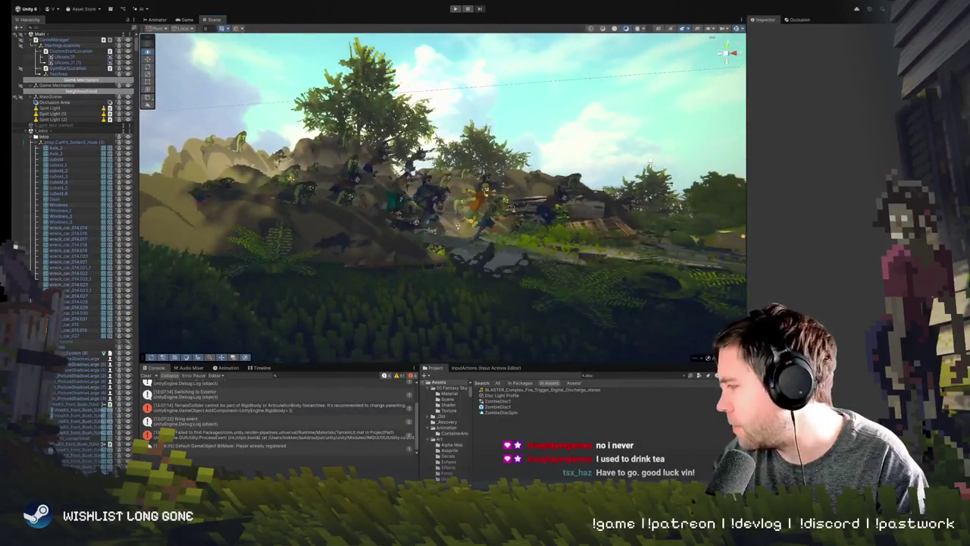
Switch from Unity back to the HordeCloud sprite in Aseprite
{"action": "key", "text": "alt+Tab"}
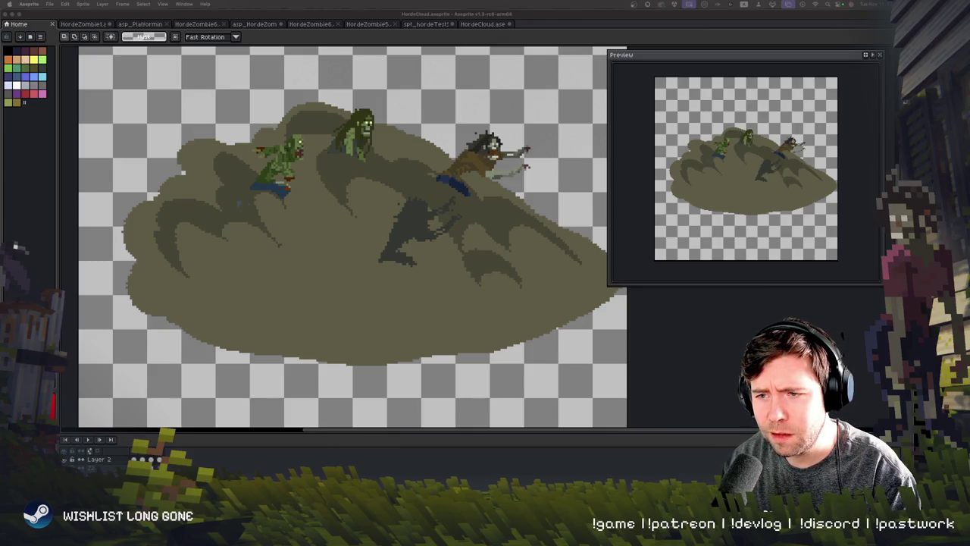
{"action": "key", "text": "super+Tab"}
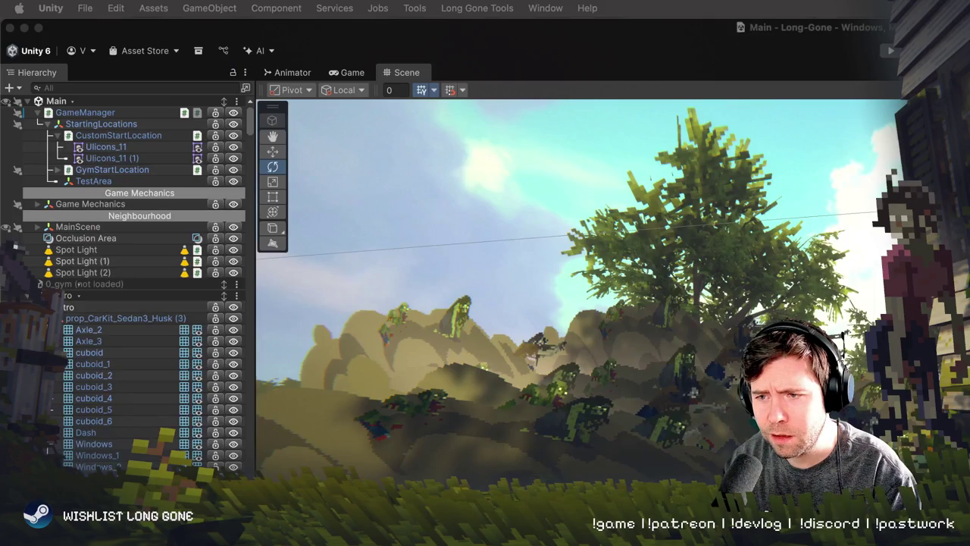
{"action": "key", "text": "super+Tab"}
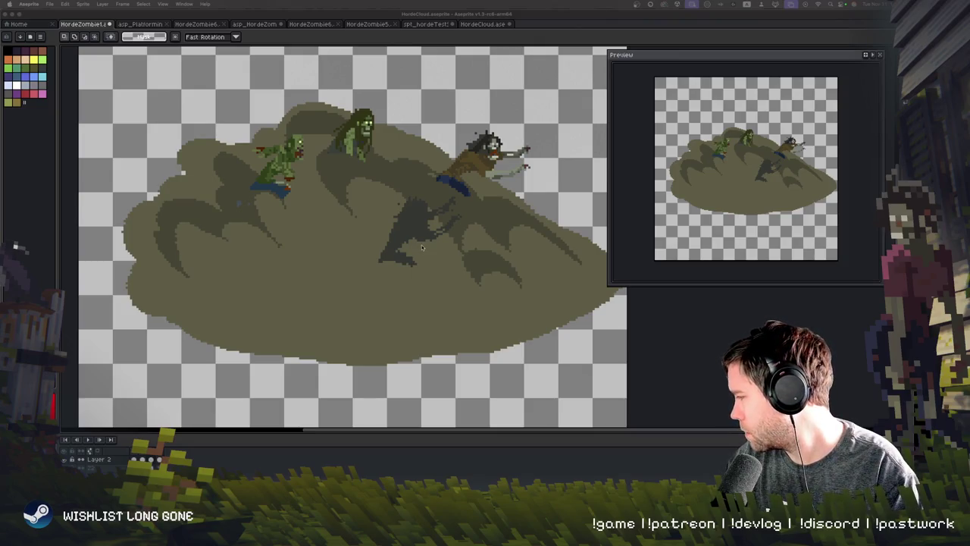
{"action": "left_click", "coordinate": [395, 199]}
Play the horde cloud animation, pan the canvas, and open the HordeZombie5 sprite
{"action": "key", "text": "Right"}
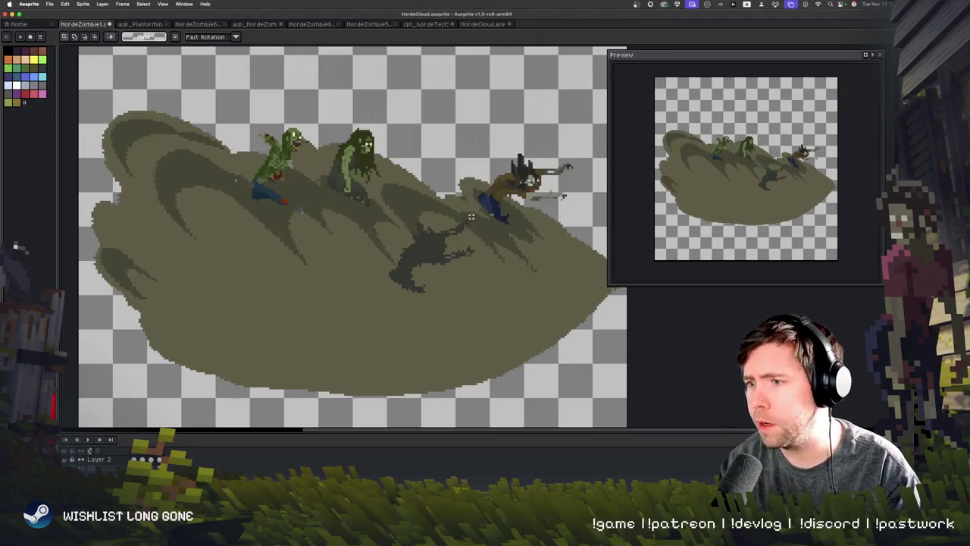
{"action": "key", "text": "Return"}
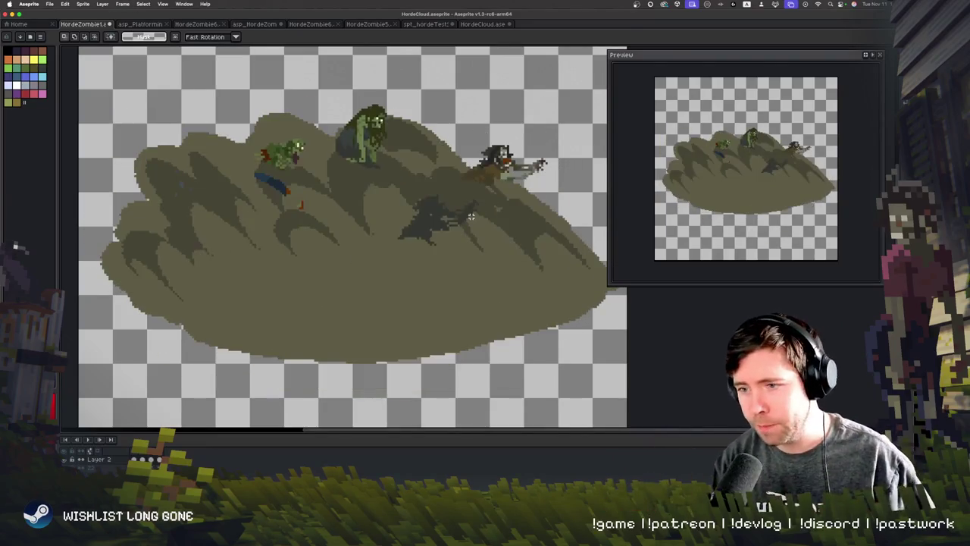
{"action": "key", "text": "space"}
{"action": "mouse_move", "coordinate": [415, 238]}
{"action": "left_mouse_down"}
{"action": "mouse_move", "coordinate": [410, 217]}
{"action": "mouse_move", "coordinate": [383, 246]}
{"action": "mouse_move", "coordinate": [401, 244]}
{"action": "left_mouse_up"}
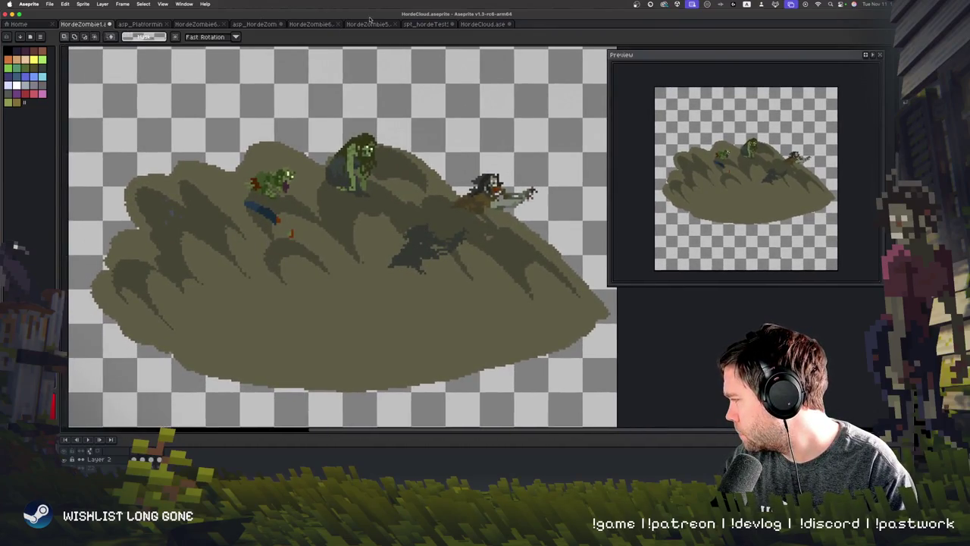
{"action": "left_click", "coordinate": [371, 25]}
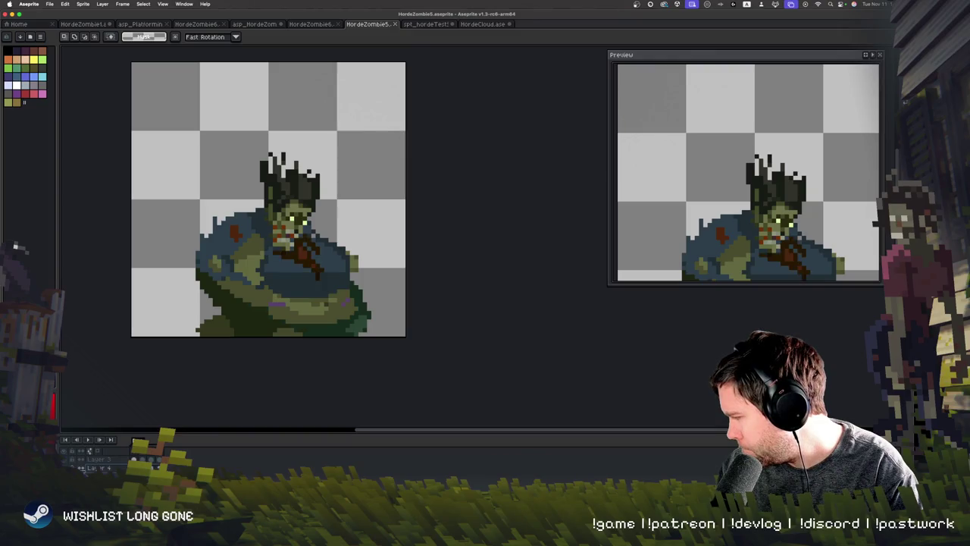
Delete the extra timeline layer from HordeZombie5 and select the remaining zombie layer
{"action": "right_click", "coordinate": [118, 444]}
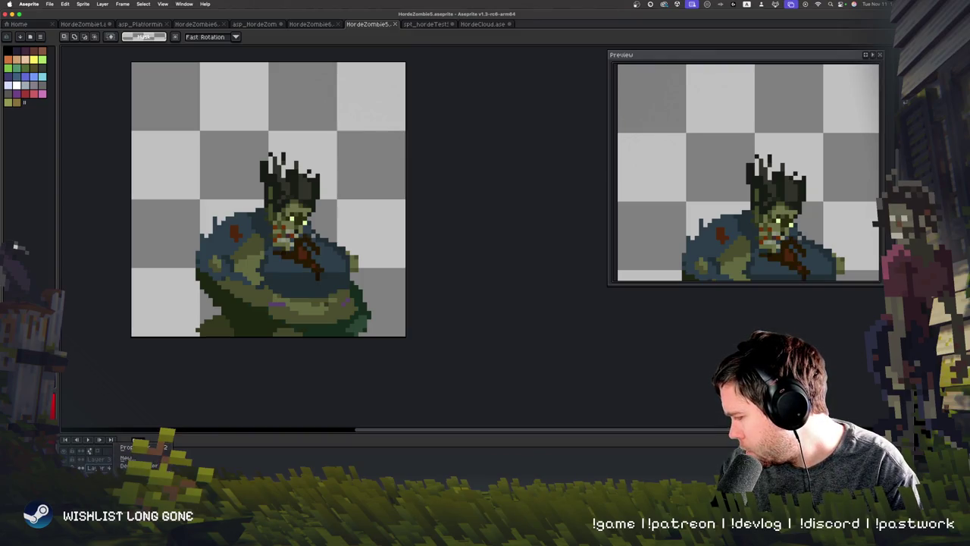
{"action": "left_click", "coordinate": [150, 462]}
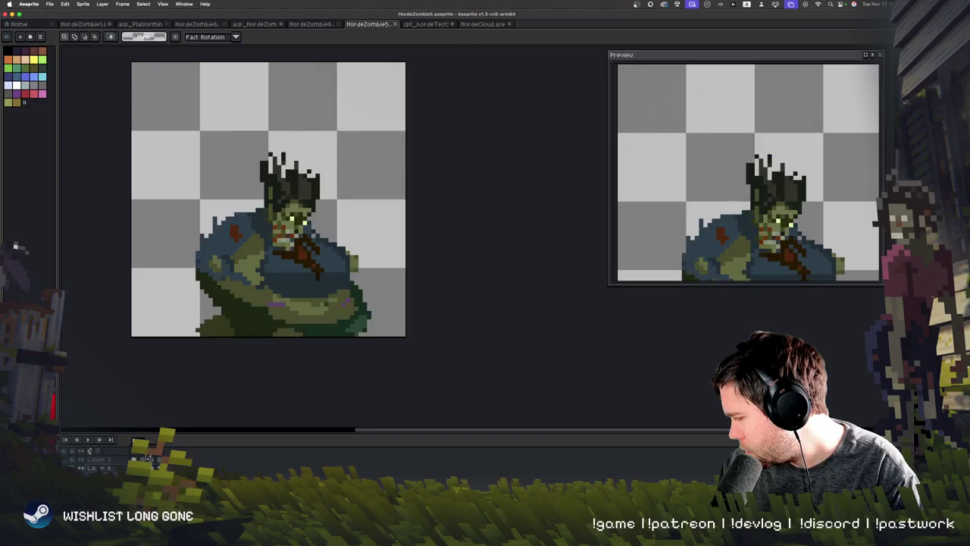
{"action": "right_click", "coordinate": [133, 442]}
{"action": "left_click", "coordinate": [112, 470]}
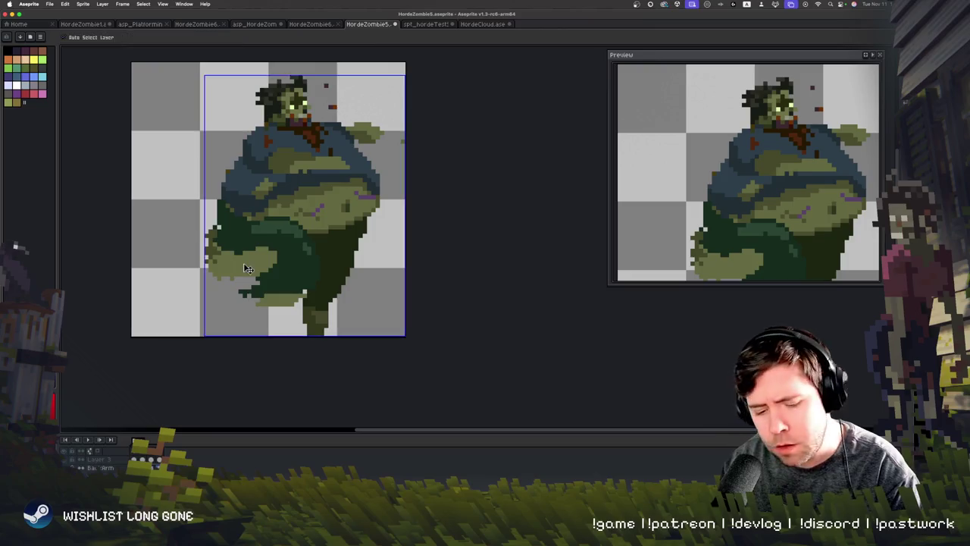
Select the whole canvas, copy the fat zombie, and return to the HordeCloud sprite
{"action": "key", "text": "ctrl+a"}
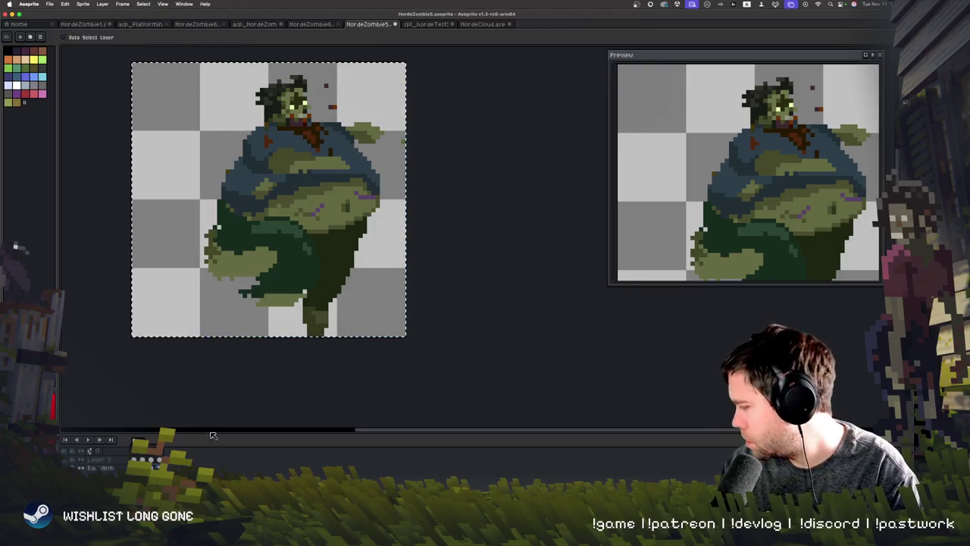
{"action": "key", "text": "ctrl+t"}
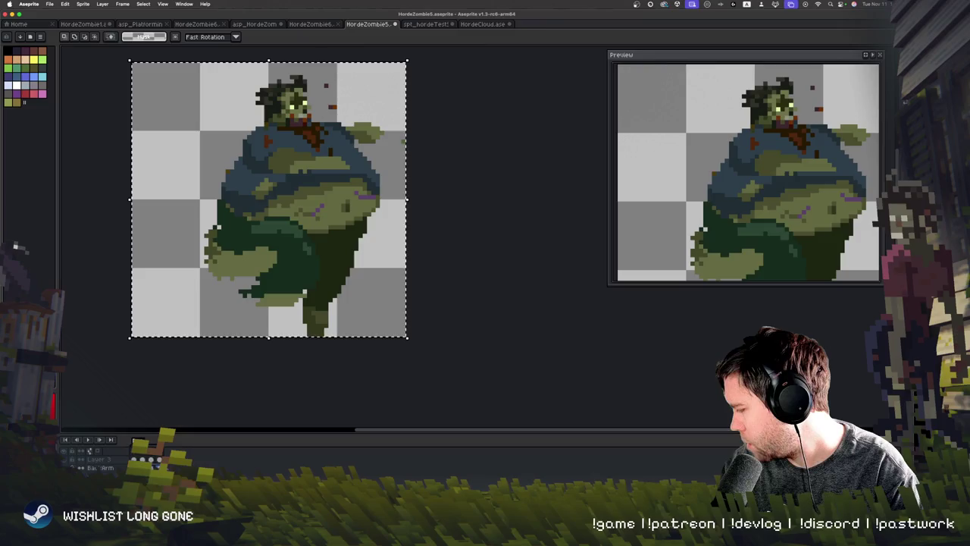
{"action": "key", "text": "ctrl+z"}
{"action": "key", "text": "ctrl+z"}
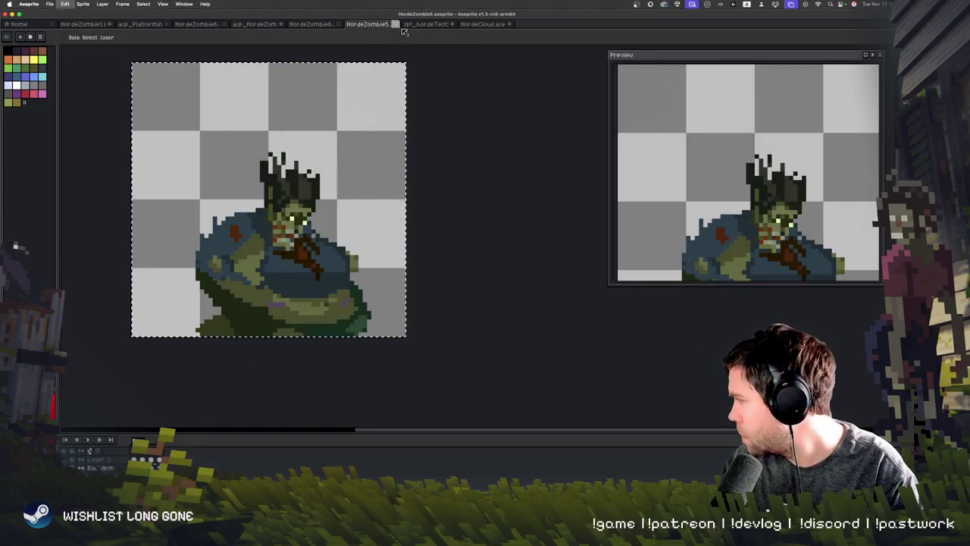
{"action": "key", "text": "ctrl+Tab"}
{"action": "key", "text": "ctrl+Tab"}
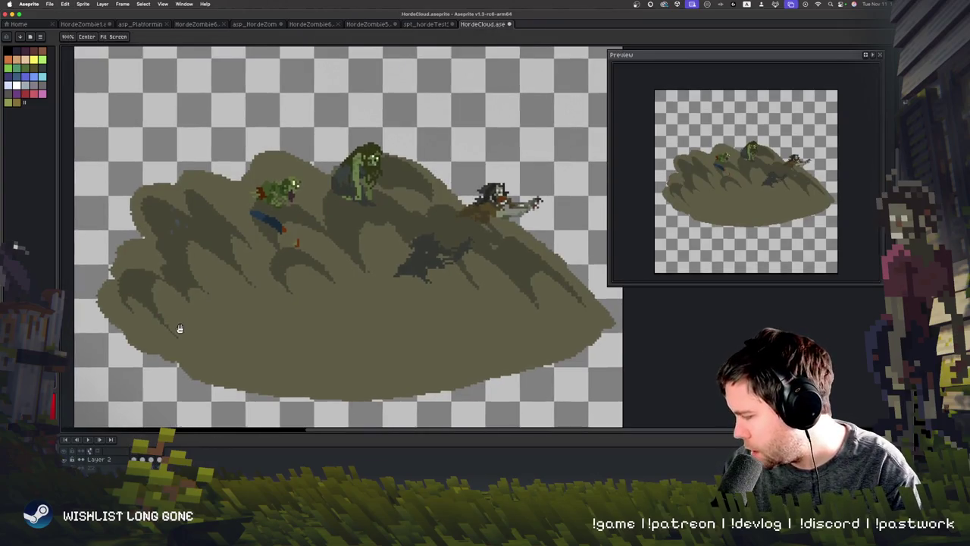
Rename Layer 2 to 'Z' and add a new empty layer
{"action": "double_click", "coordinate": [105, 460]}
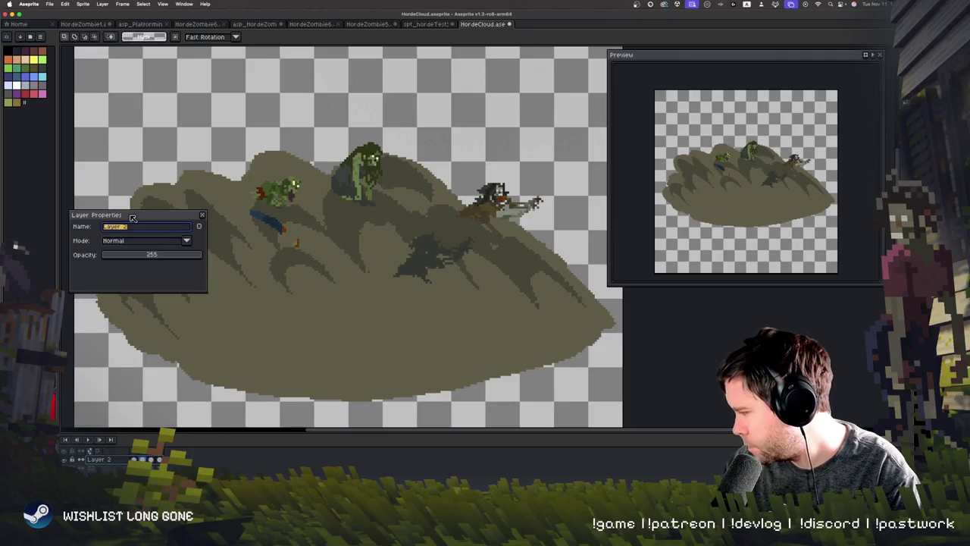
{"action": "type", "text": "Z"}
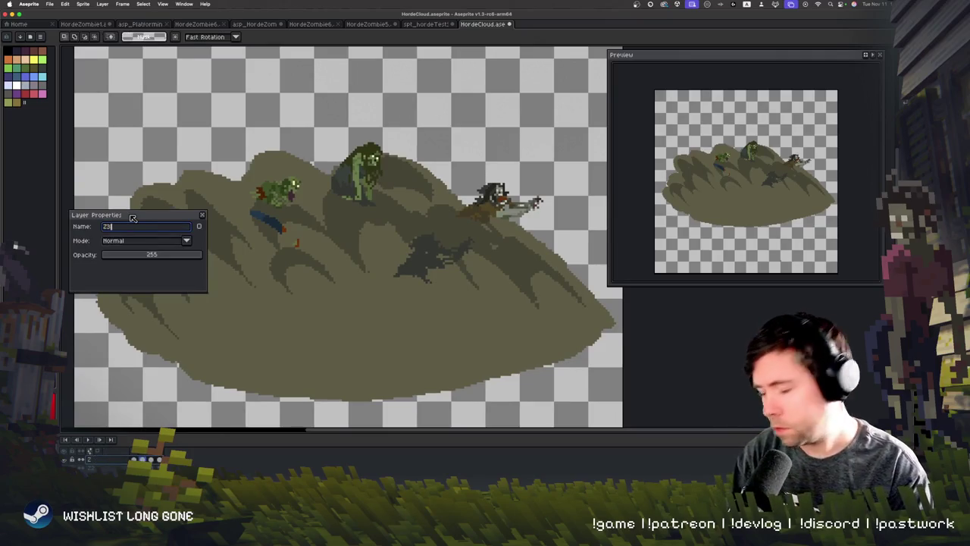
{"action": "key", "text": "Return"}
{"action": "right_click", "coordinate": [97, 459]}
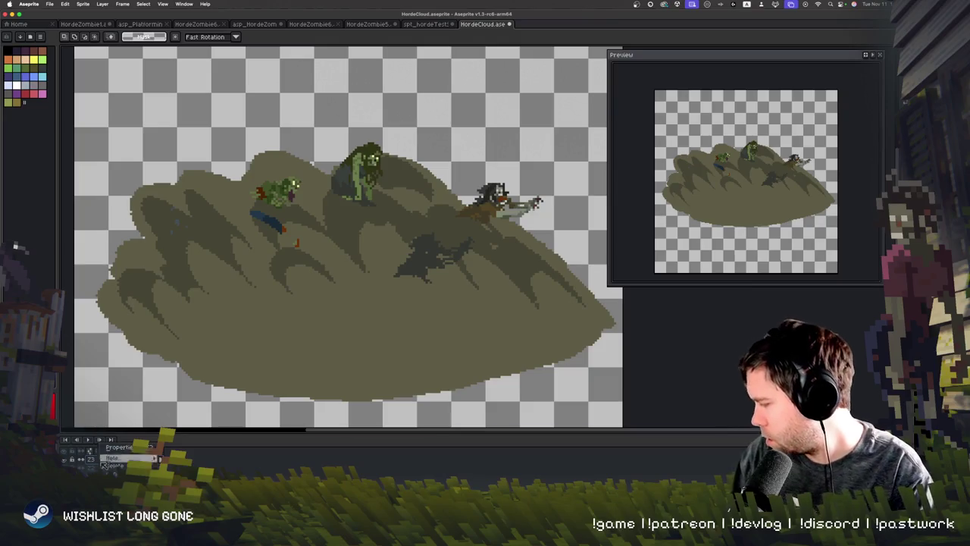
{"action": "mouse_move", "coordinate": [121, 457]}
{"action": "left_click", "coordinate": [190, 458]}
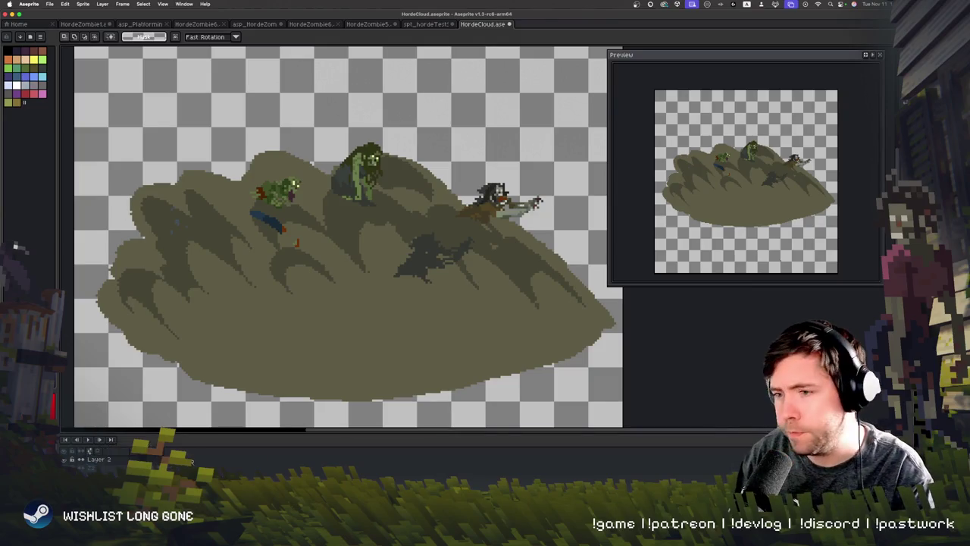
{"action": "double_click", "coordinate": [108, 460]}
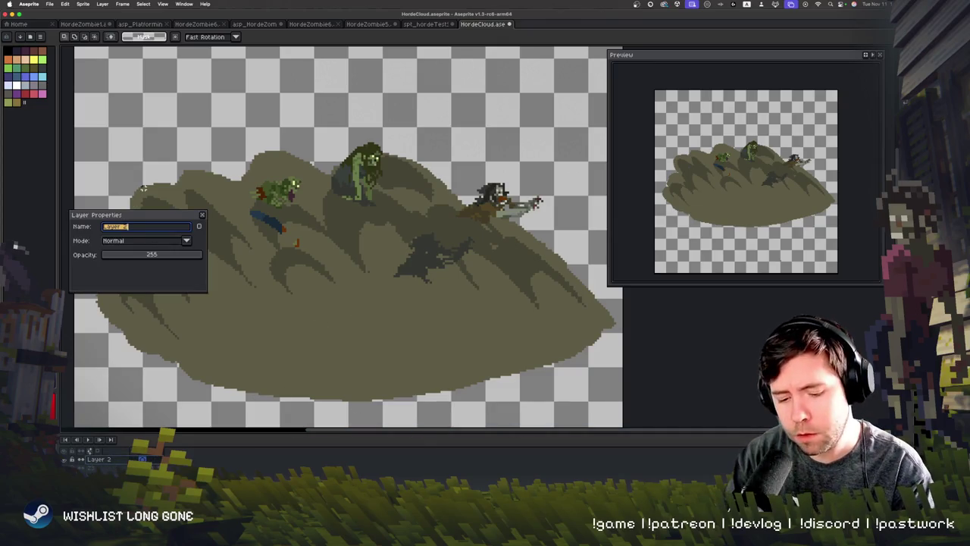
{"action": "key", "text": "Return"}
Undo and redo to bring back the pasted fat zombie
{"action": "key", "text": "v"}
{"action": "key", "text": "m"}
{"action": "key", "text": "super+z"}
{"action": "key", "text": "super+z"}
{"action": "key", "text": "super+z"}
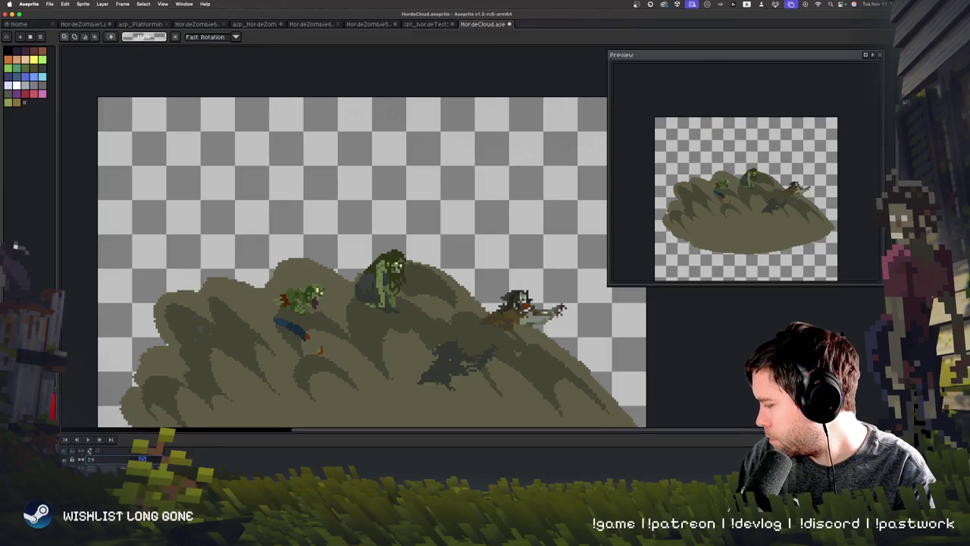
{"action": "key", "text": "super+z"}
{"action": "key", "text": "super+shift+z"}
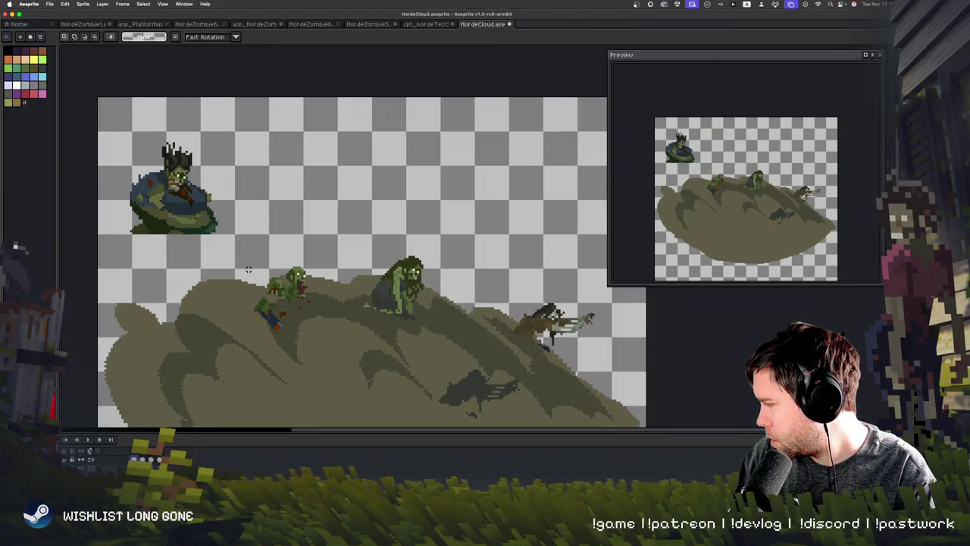
{"action": "scroll", "coordinate": [229, 282], "scroll_direction": "down", "scroll_amount": 3}
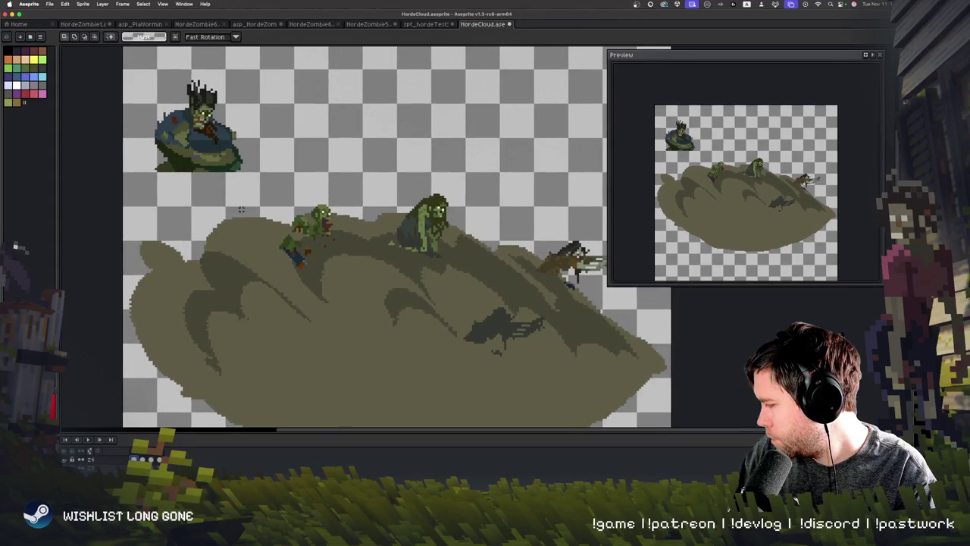
Select the fat zombie and drag it onto the middle of the dust cloud
{"action": "key", "text": "super+a"}
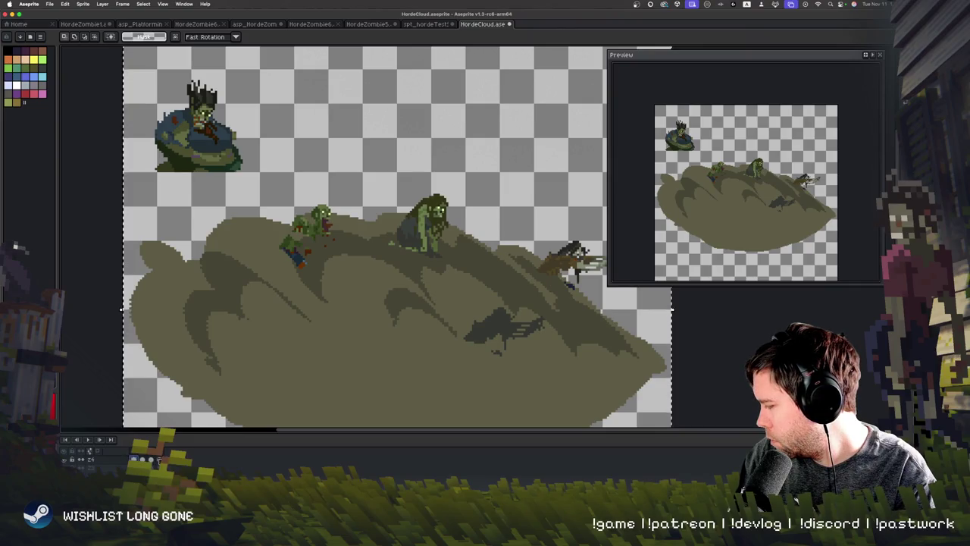
{"action": "key", "text": "period"}
{"action": "key", "text": "period"}
{"action": "key", "text": "period"}
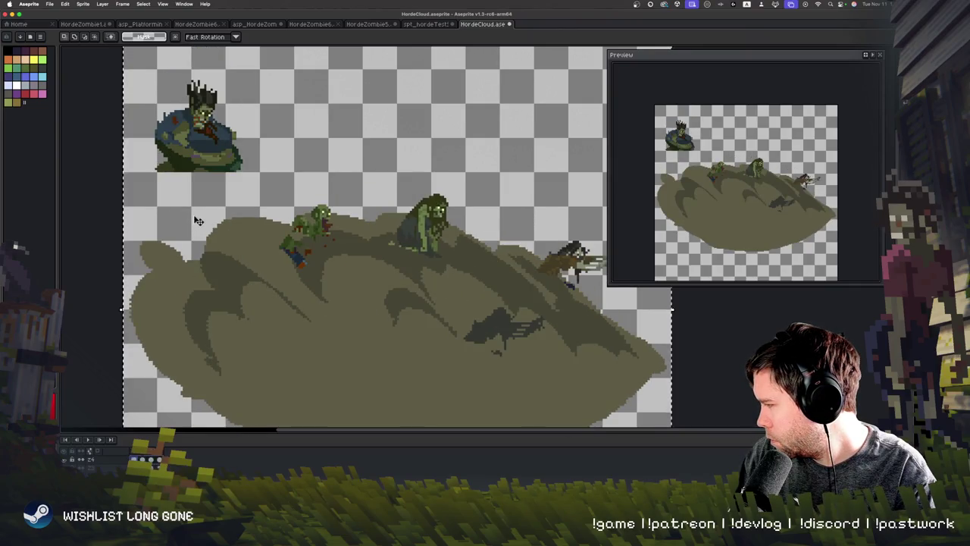
{"action": "left_click", "coordinate": [234, 192]}
{"action": "mouse_move", "coordinate": [234, 191]}
{"action": "left_mouse_down"}
{"action": "mouse_move", "coordinate": [333, 333]}
{"action": "mouse_move", "coordinate": [288, 303]}
{"action": "mouse_move", "coordinate": [349, 319]}
{"action": "mouse_move", "coordinate": [305, 287]}
{"action": "mouse_move", "coordinate": [296, 266]}
{"action": "mouse_move", "coordinate": [294, 281]}
{"action": "left_mouse_up"}
{"action": "left_click", "coordinate": [366, 60]}
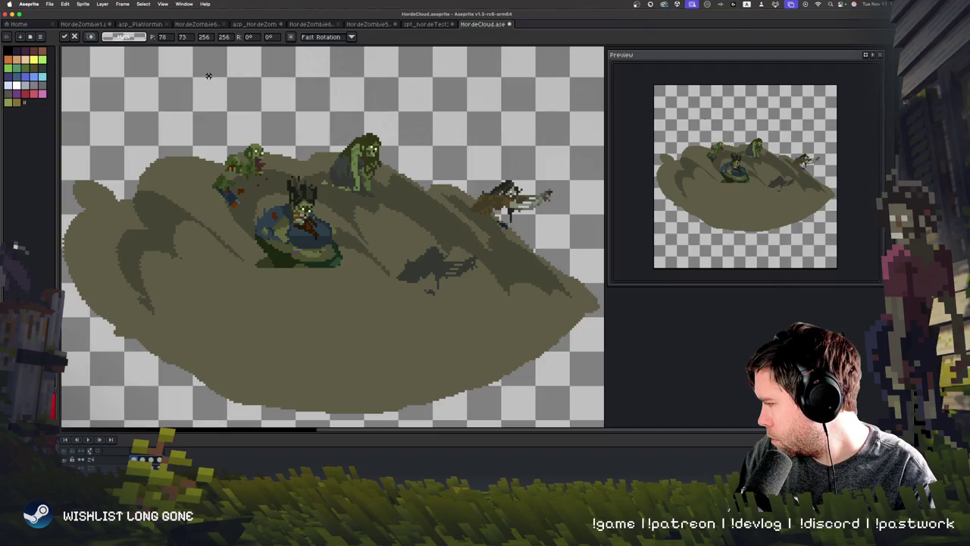
Play the horde animation three times to review the fat zombie riding the cloud
{"action": "scroll", "coordinate": [165, 422], "scroll_direction": "down", "scroll_amount": 3}
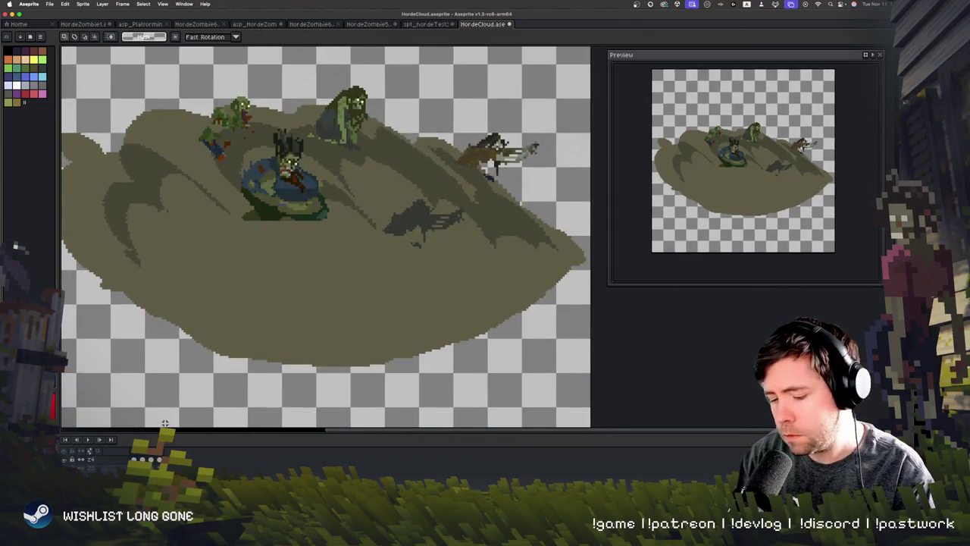
{"action": "key", "text": "Return"}
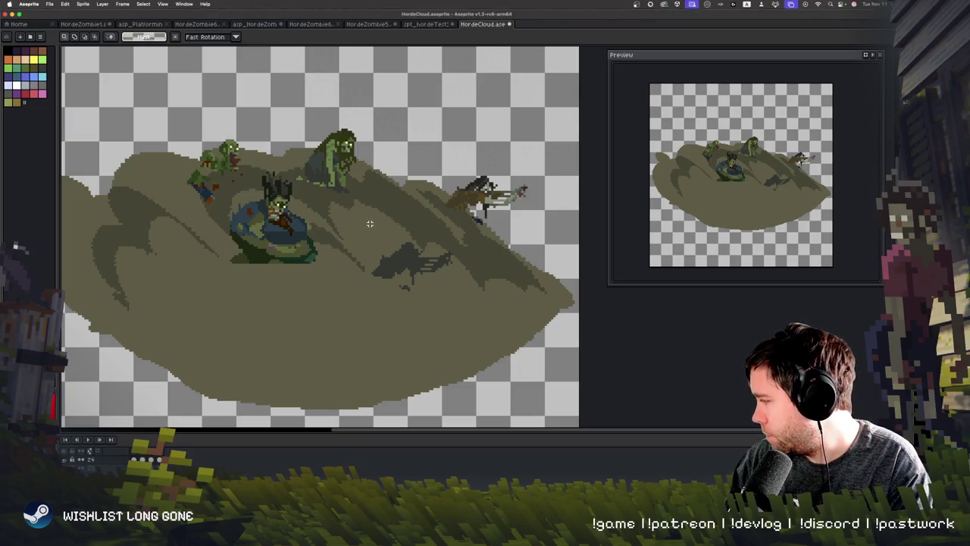
{"action": "key", "text": "Return"}
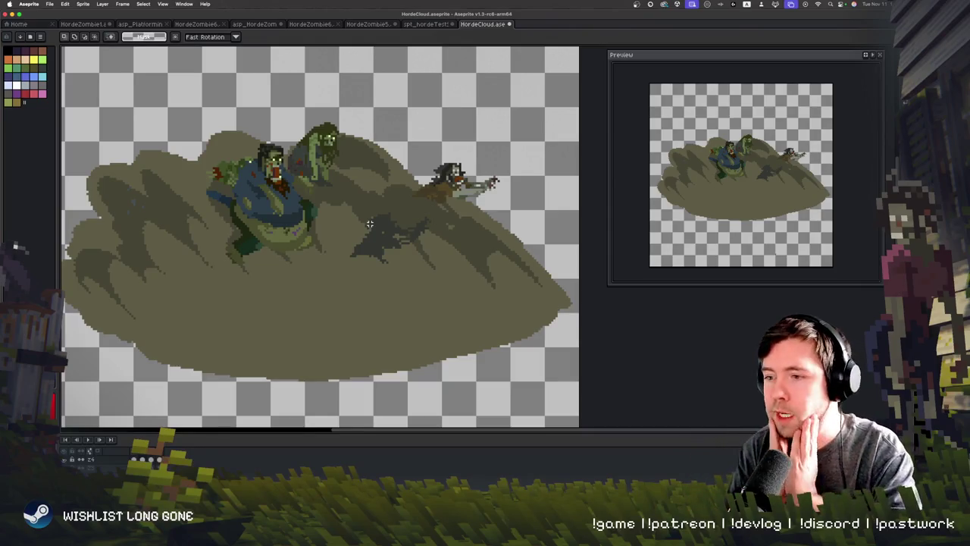
{"action": "key", "text": "Return"}
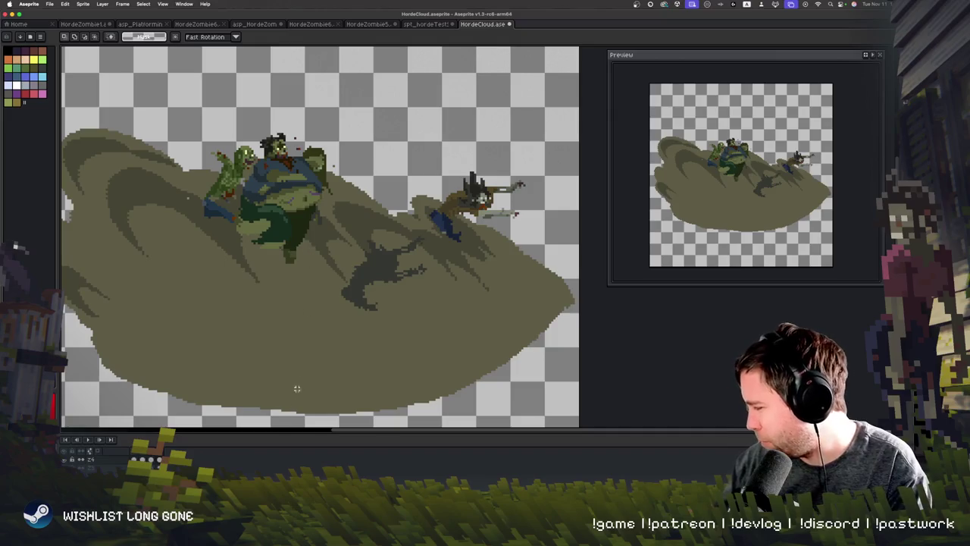
Zoom out to see the whole HordeCloud sprite, settling on the pencil tool
{"action": "key", "text": "b"}
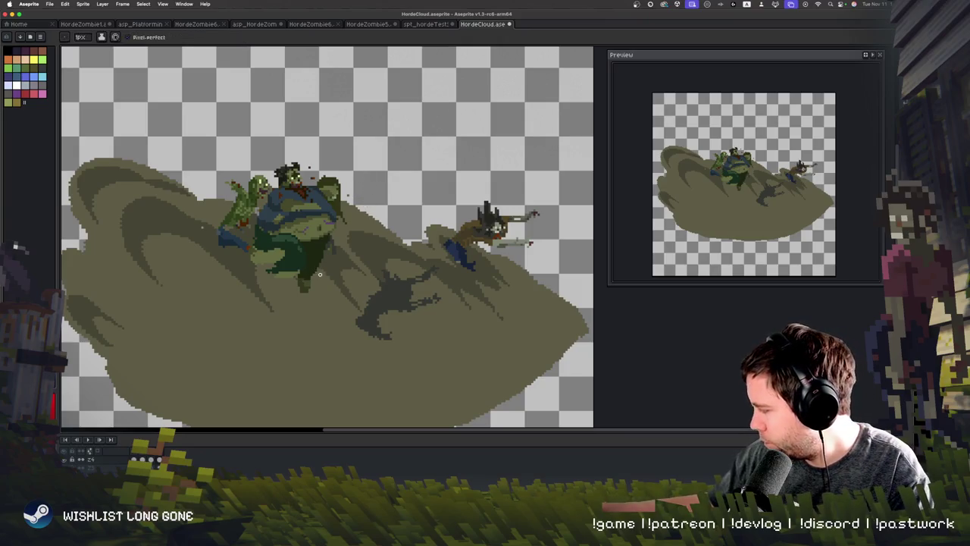
{"action": "key", "text": "v"}
{"action": "key", "text": "b"}
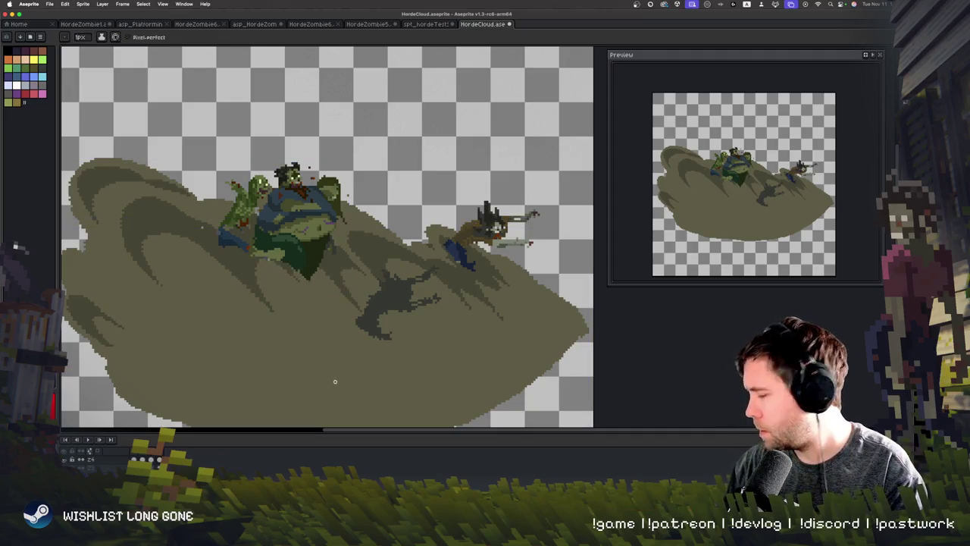
{"action": "scroll", "coordinate": [320, 319], "scroll_direction": "down", "scroll_amount": 2}
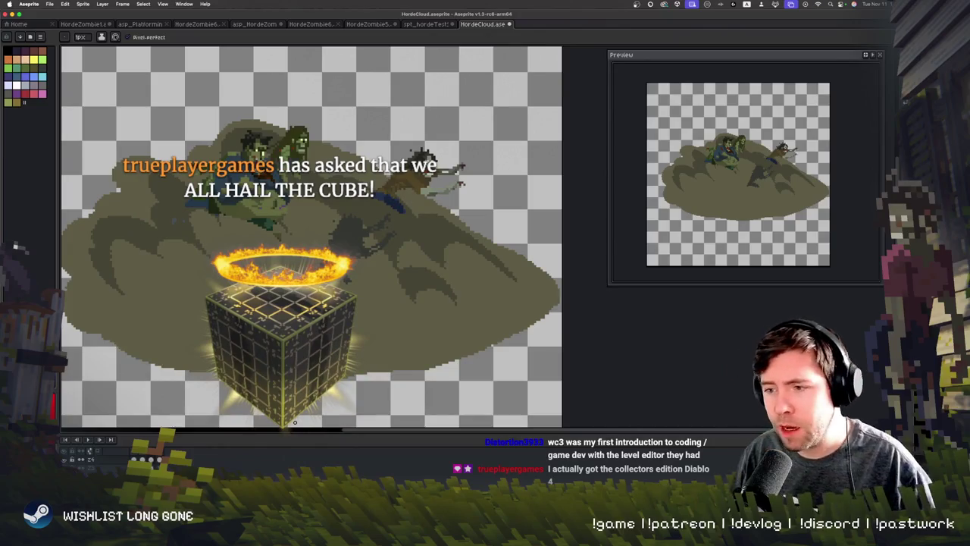
{"action": "key", "text": "minus"}
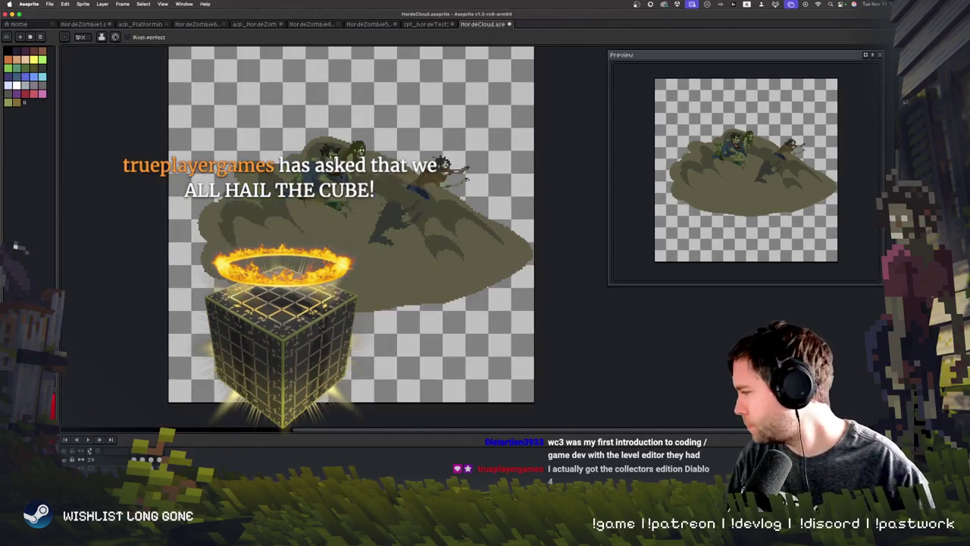
{"action": "scroll", "coordinate": [430, 319], "scroll_direction": "up", "scroll_amount": 2}
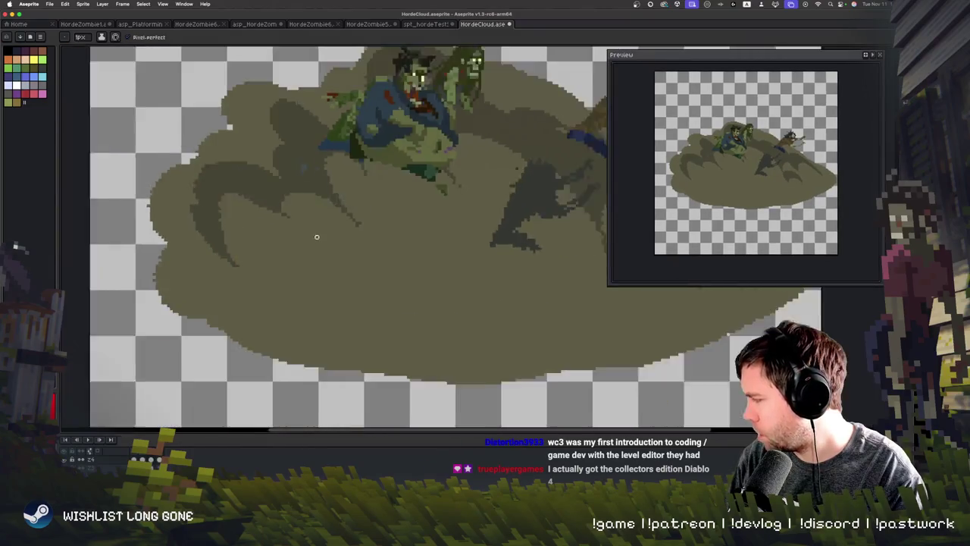
{"action": "scroll", "coordinate": [297, 235], "scroll_direction": "down", "scroll_amount": 1}
{"action": "key", "text": "b"}
Select all on the next frame and drag the zombie group left and down
{"action": "key", "text": "super+a"}
{"action": "key", "text": "period"}
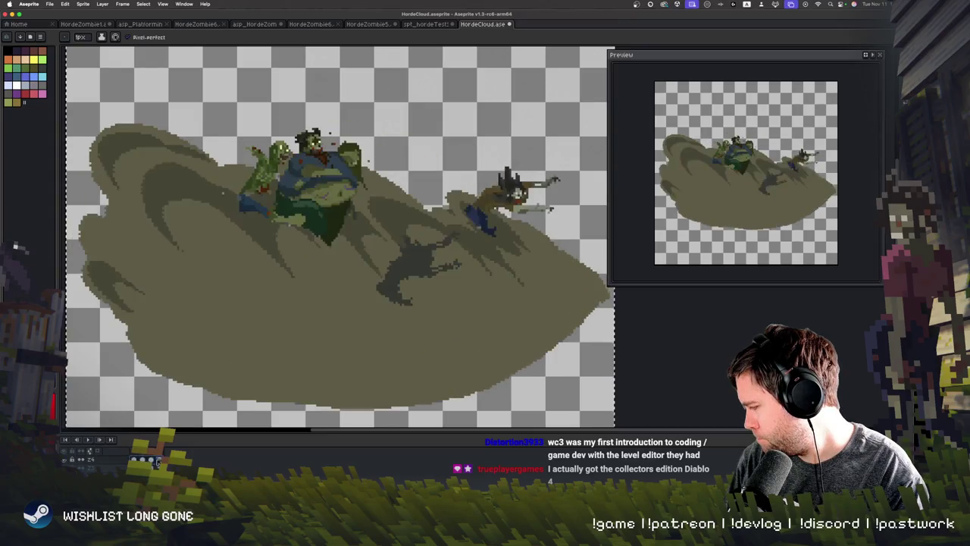
{"action": "key", "text": "v"}
{"action": "left_click", "coordinate": [343, 204]}
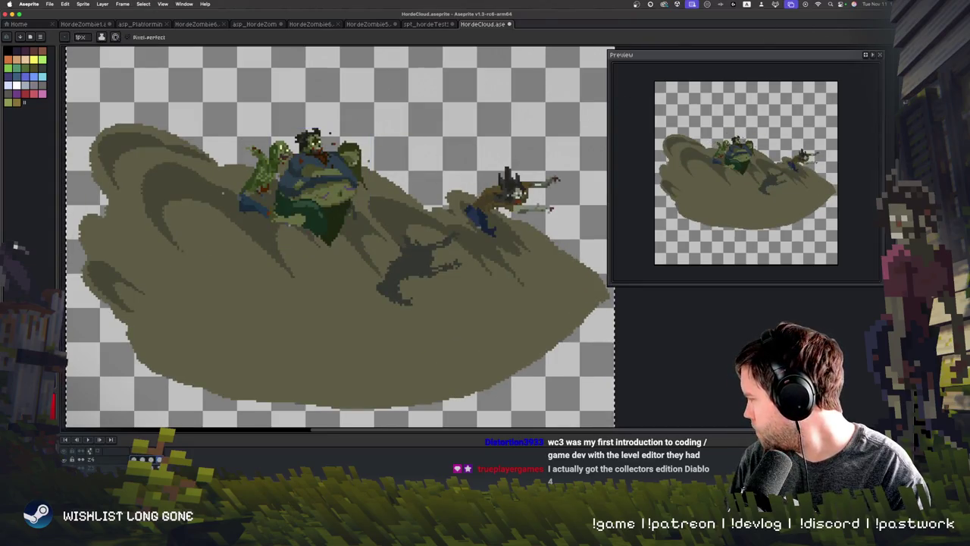
{"action": "mouse_move", "coordinate": [317, 203]}
{"action": "left_mouse_down"}
{"action": "mouse_move", "coordinate": [277, 250]}
{"action": "mouse_move", "coordinate": [190, 223]}
{"action": "mouse_move", "coordinate": [189, 203]}
{"action": "mouse_move", "coordinate": [184, 218]}
{"action": "mouse_move", "coordinate": [245, 214]}
{"action": "mouse_move", "coordinate": [500, 246]}
{"action": "mouse_move", "coordinate": [470, 252]}
{"action": "mouse_move", "coordinate": [424, 225]}
{"action": "mouse_move", "coordinate": [570, 267]}
{"action": "mouse_move", "coordinate": [500, 227]}
{"action": "mouse_move", "coordinate": [429, 227]}
{"action": "mouse_move", "coordinate": [462, 231]}
{"action": "mouse_move", "coordinate": [306, 203]}
{"action": "mouse_move", "coordinate": [306, 225]}
{"action": "left_mouse_up"}
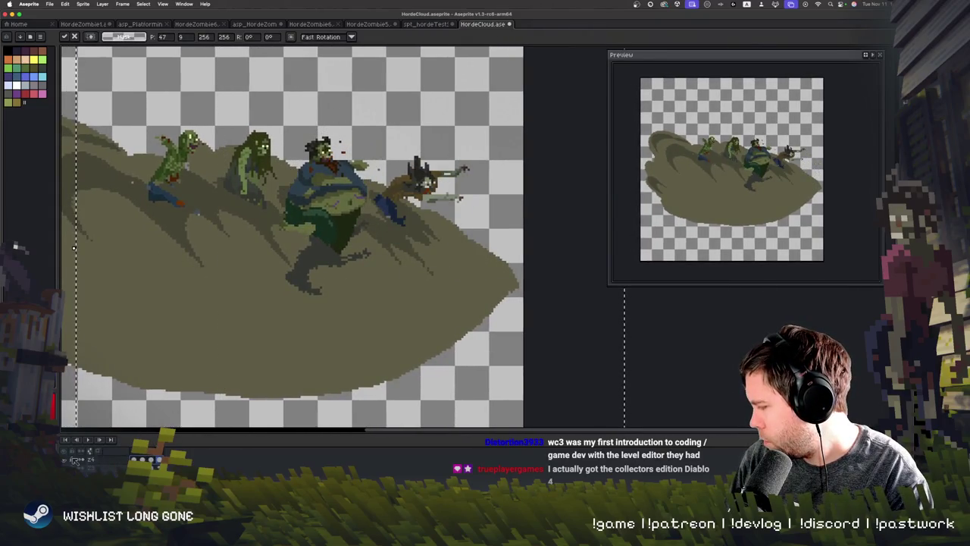
Commit the zombie group's move, undo the dark patch under the fat zombie, and replay the animation
{"action": "key", "text": "Return"}
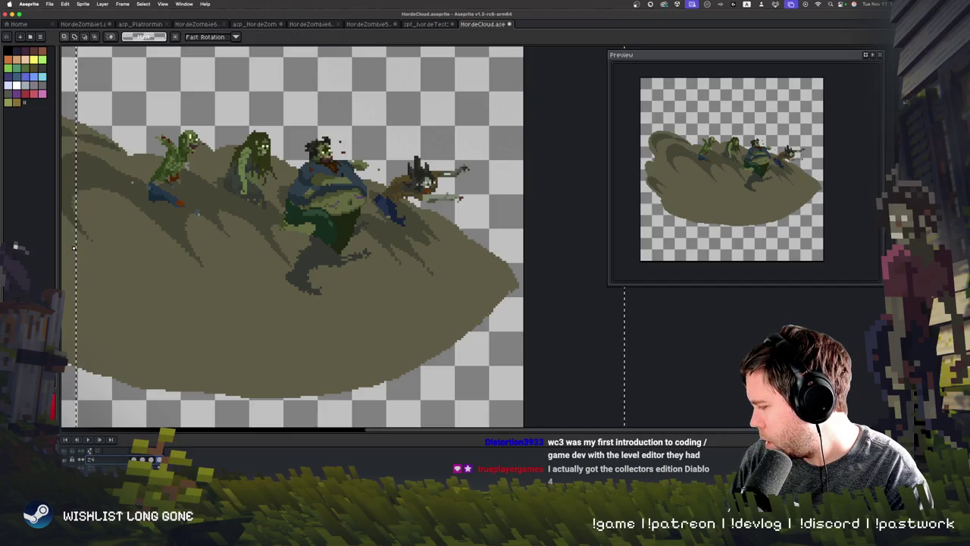
{"action": "key", "text": "ctrl+z"}
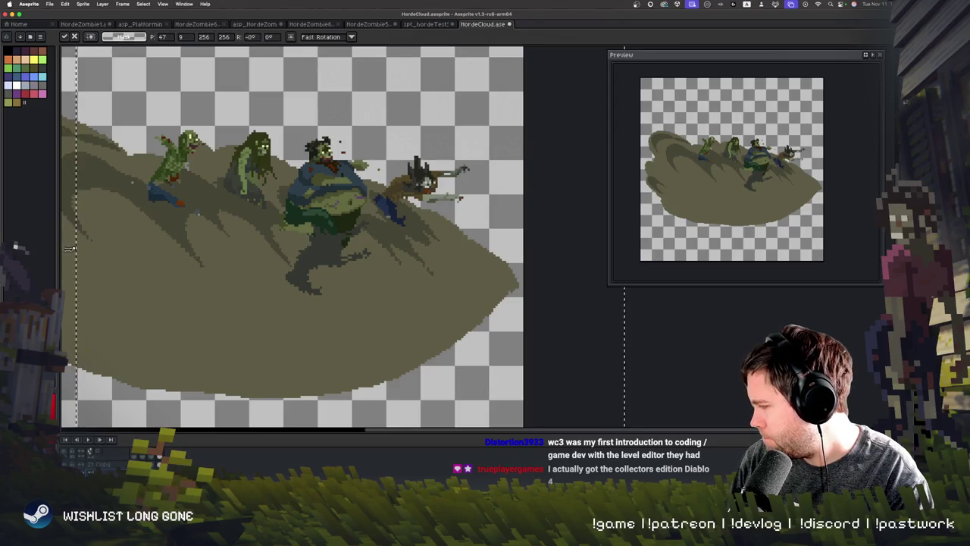
{"action": "scroll", "coordinate": [169, 265], "scroll_direction": "up", "scroll_amount": 2}
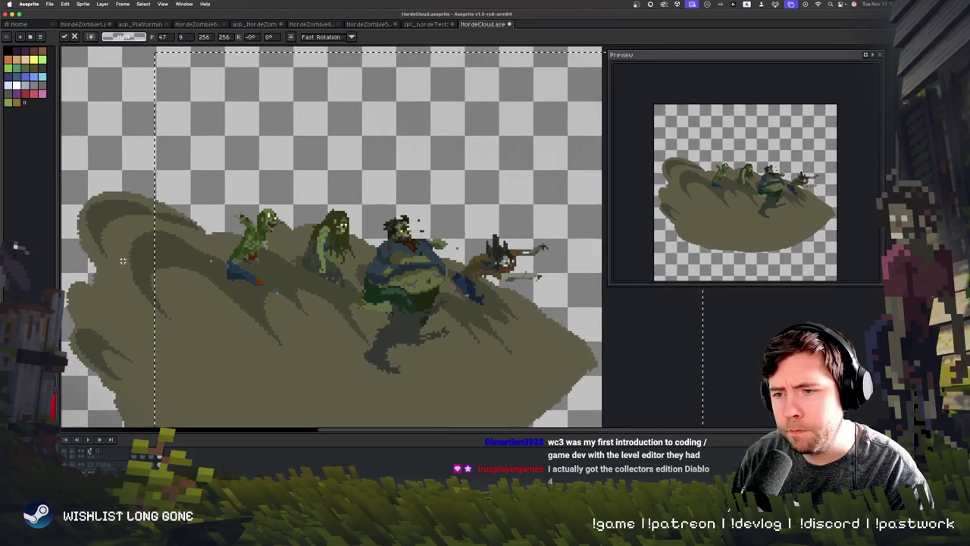
{"action": "key", "text": "ctrl+d"}
{"action": "key", "text": "Return"}
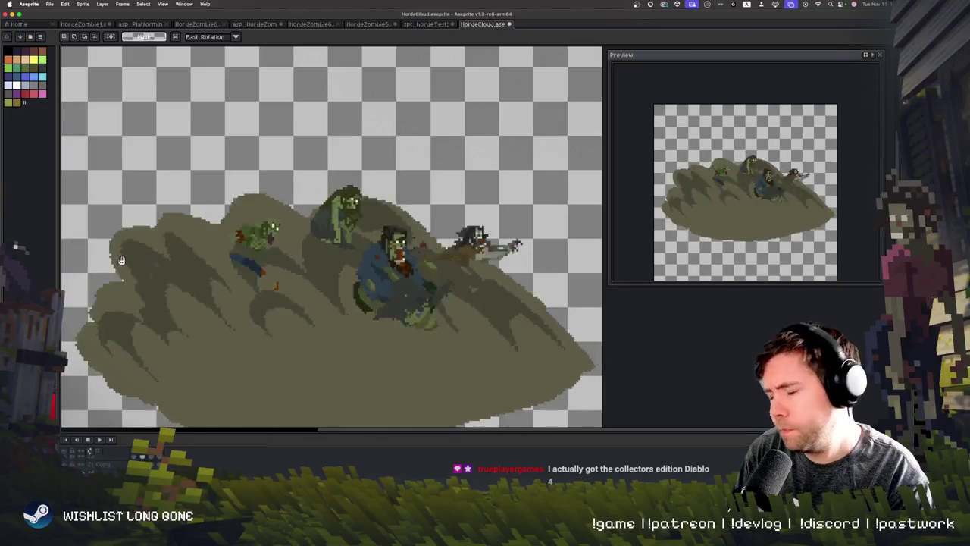
{"action": "key", "text": "Return"}
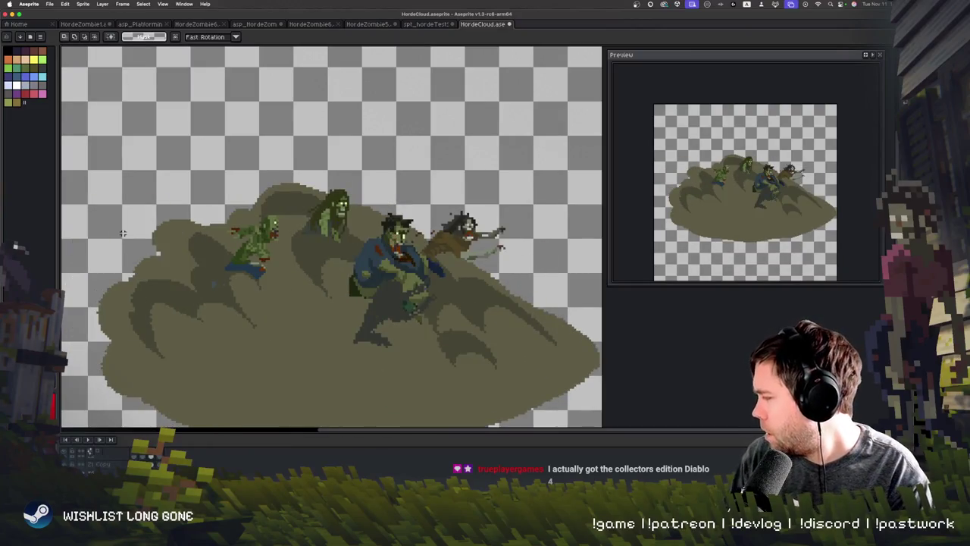
Test-select the zombie's weapon with a rectangular marquee, then clear the selection
{"action": "key", "text": "h"}
{"action": "scroll", "coordinate": [371, 231], "scroll_direction": "down", "scroll_amount": 3}
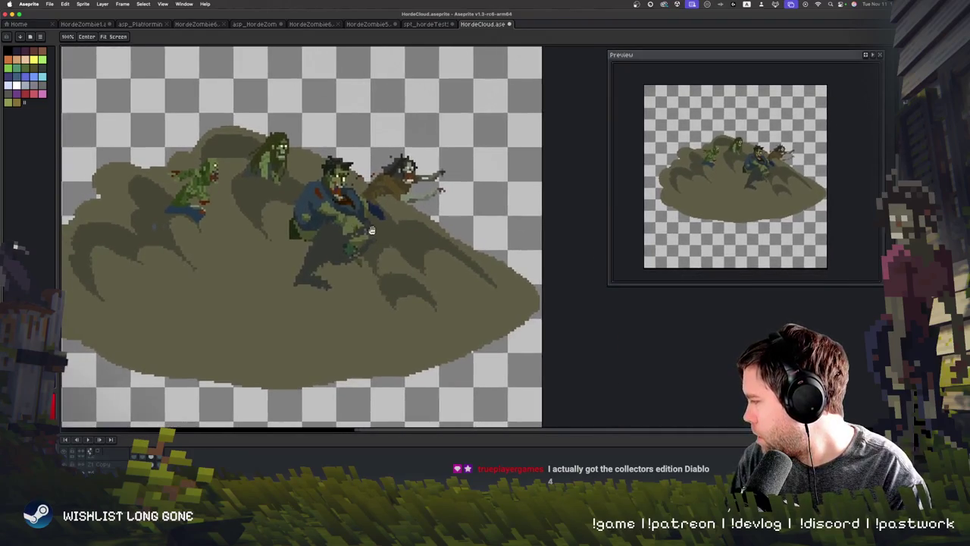
{"action": "scroll", "coordinate": [371, 230], "scroll_direction": "up", "scroll_amount": 2}
{"action": "key", "text": "m"}
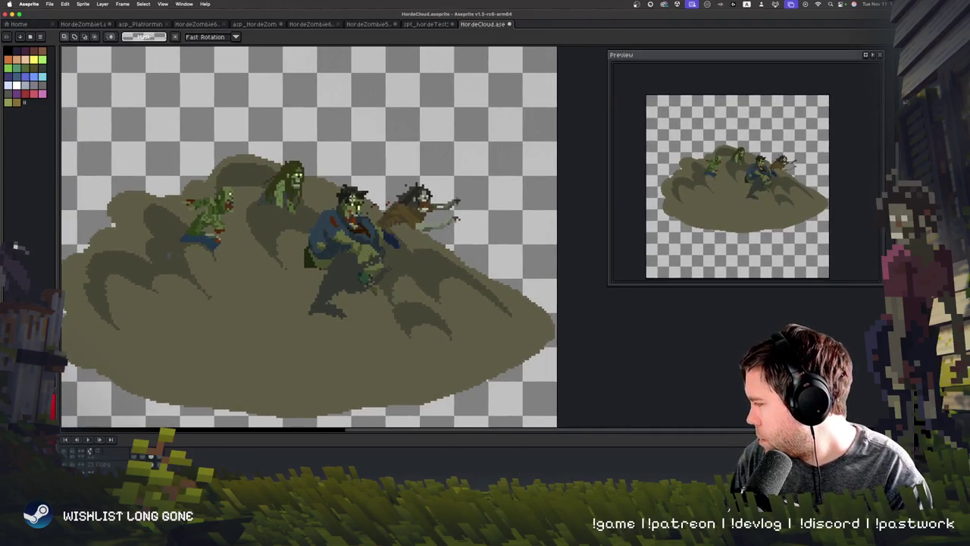
{"action": "left_click_drag", "start_coordinate": [433, 188], "coordinate": [476, 214]}
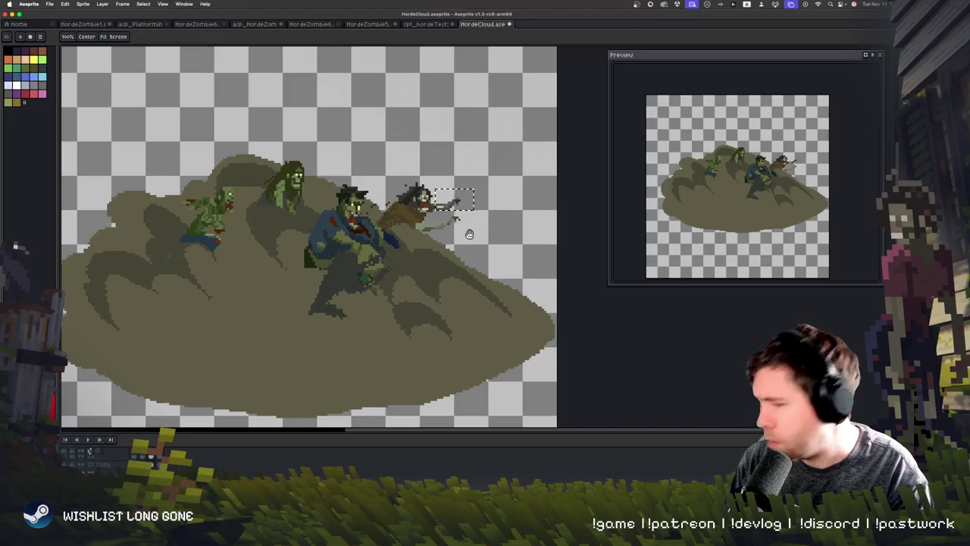
{"action": "scroll", "coordinate": [465, 226], "scroll_direction": "down", "scroll_amount": 3}
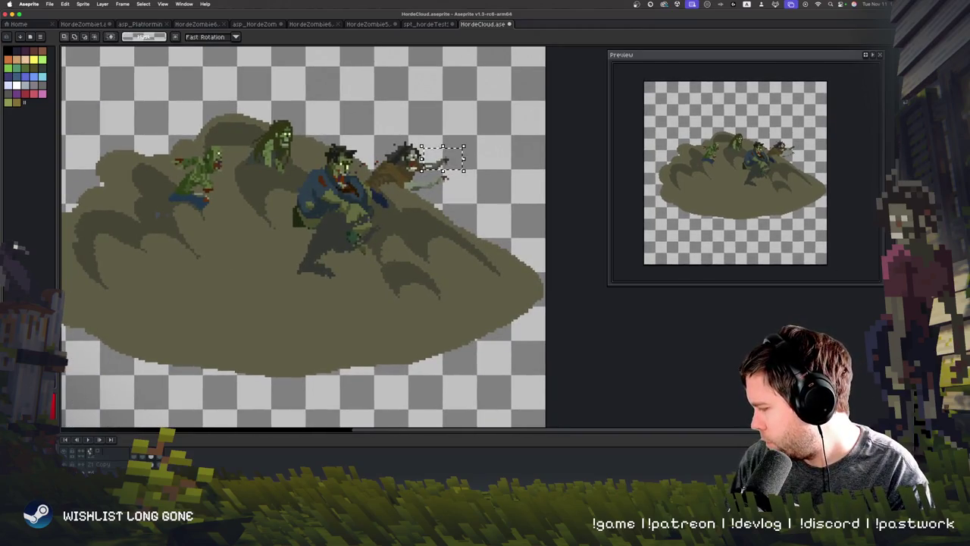
{"action": "scroll", "coordinate": [393, 236], "scroll_direction": "up", "scroll_amount": 2}
{"action": "key", "text": "super+d"}
Replay the animation, marquee the rightmost zombie's weapon, then deselect it
{"action": "key", "text": "Return"}
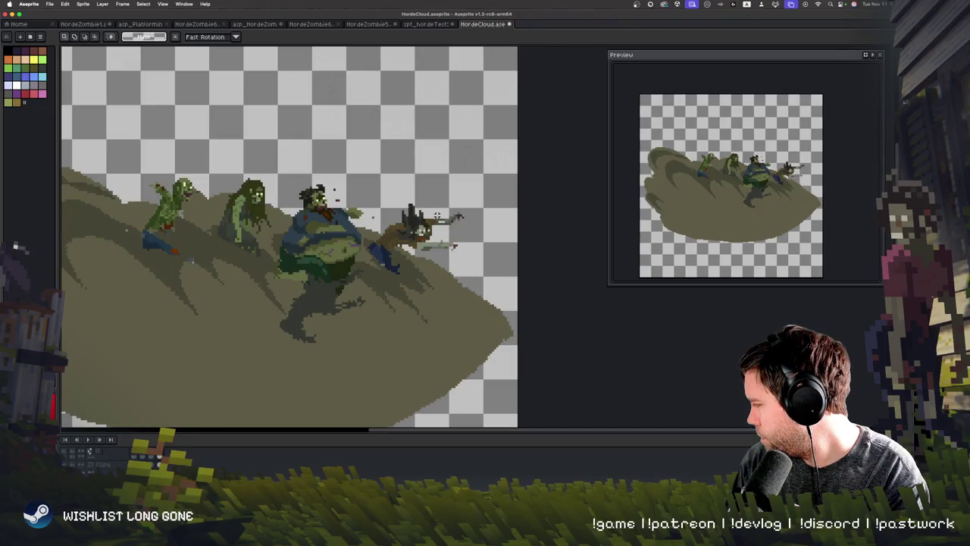
{"action": "left_click_drag", "start_coordinate": [430, 208], "coordinate": [478, 238]}
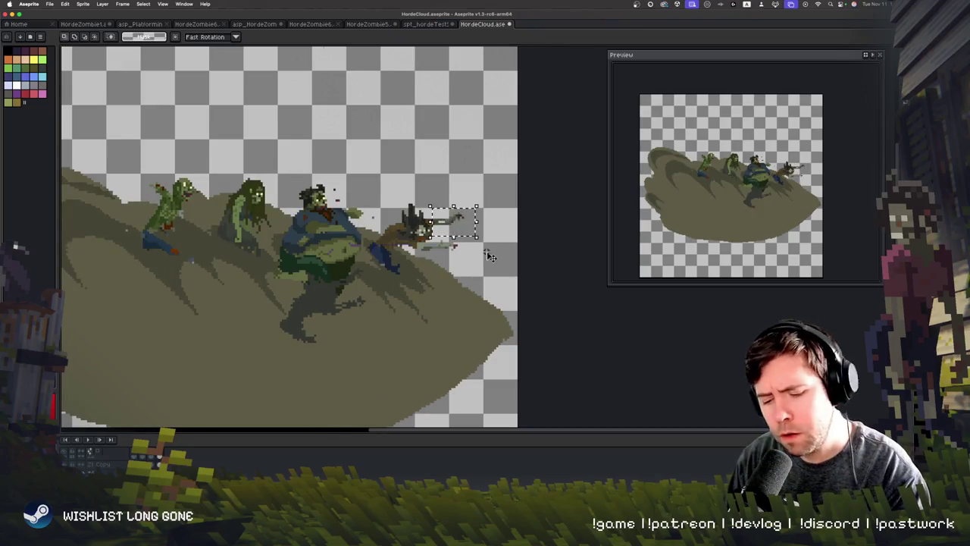
{"action": "key", "text": "v"}
{"action": "key", "text": "m"}
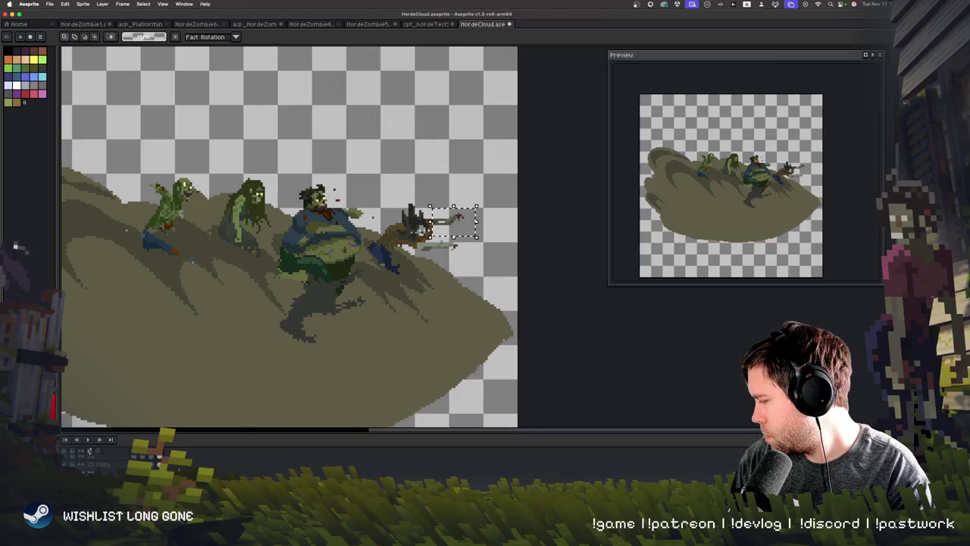
{"action": "key", "text": "super+d"}
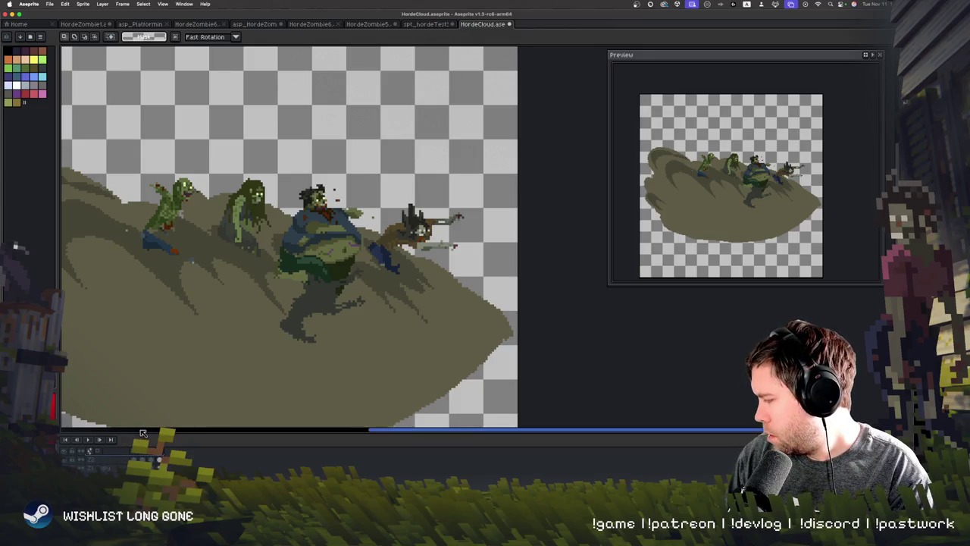
Create a new layer from the timeline's layer right-click menu
{"action": "right_click", "coordinate": [102, 447]}
{"action": "mouse_move", "coordinate": [158, 459]}
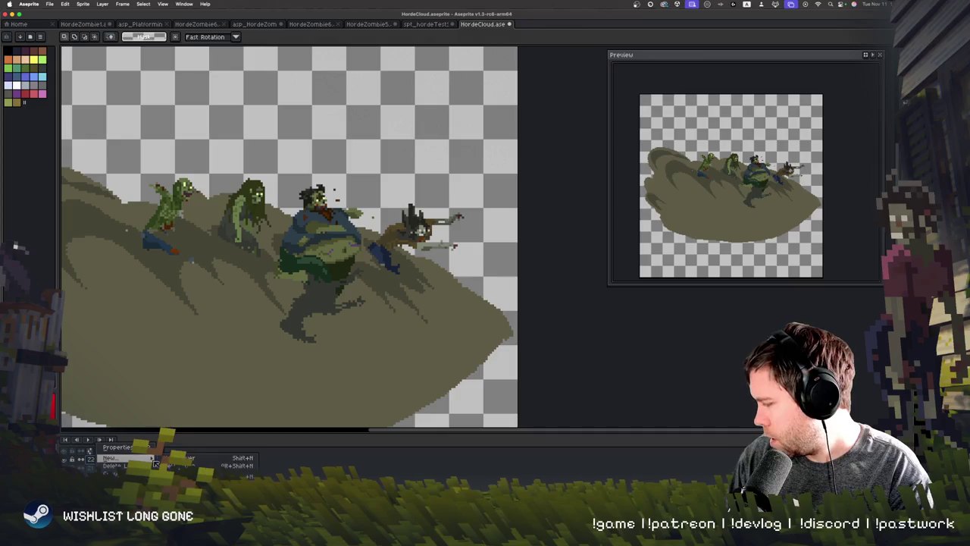
{"action": "left_click", "coordinate": [219, 458]}
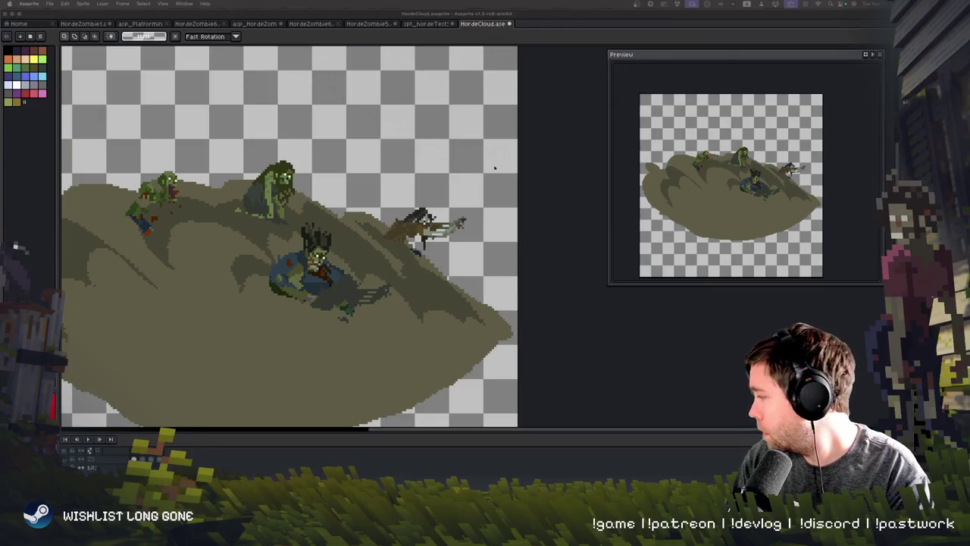
{"action": "key", "text": "Return"}
Step to the next frame and marquee-select the gun
{"action": "scroll", "coordinate": [362, 270], "scroll_direction": "up", "scroll_amount": 2}
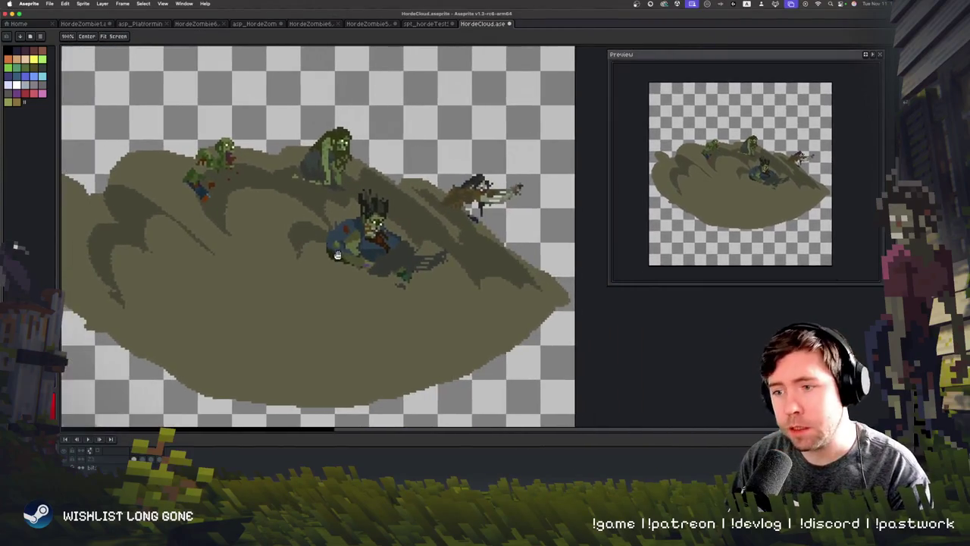
{"action": "key", "text": "m"}
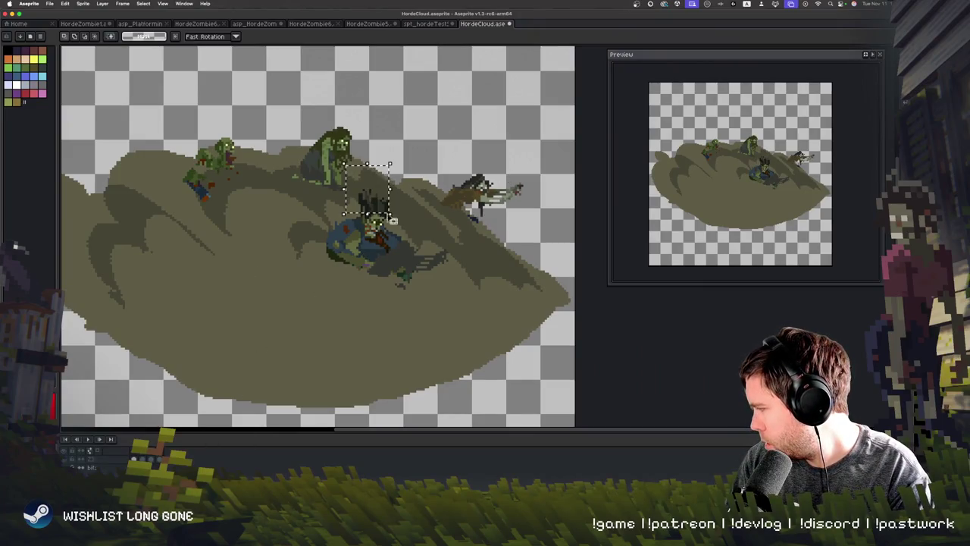
{"action": "key", "text": "v"}
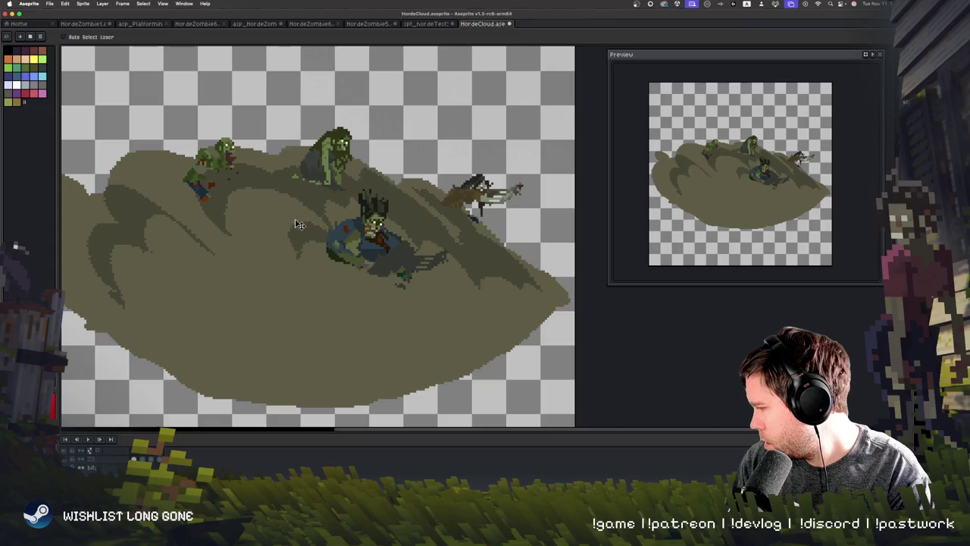
{"action": "key", "text": "m"}
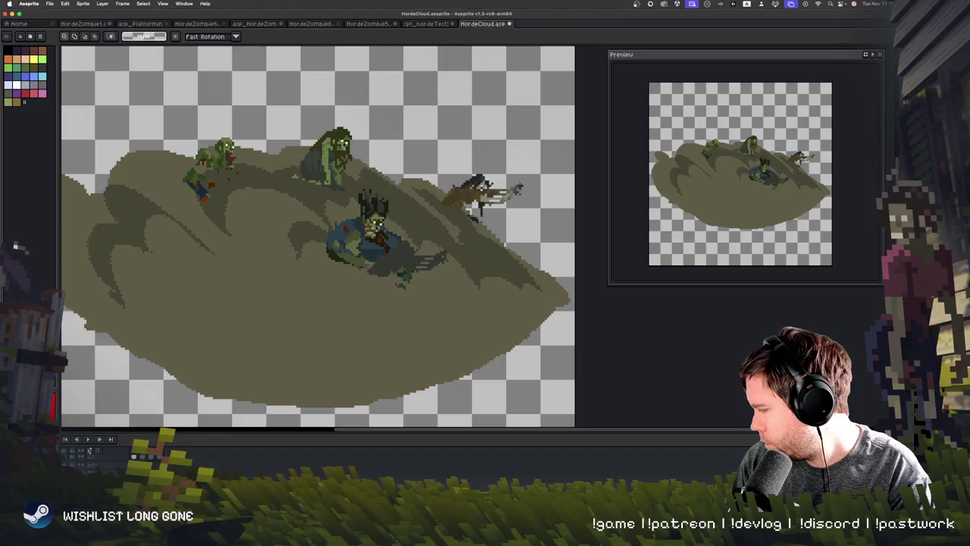
{"action": "key", "text": "Right"}
{"action": "left_click_drag", "start_coordinate": [487, 173], "coordinate": [525, 202]}
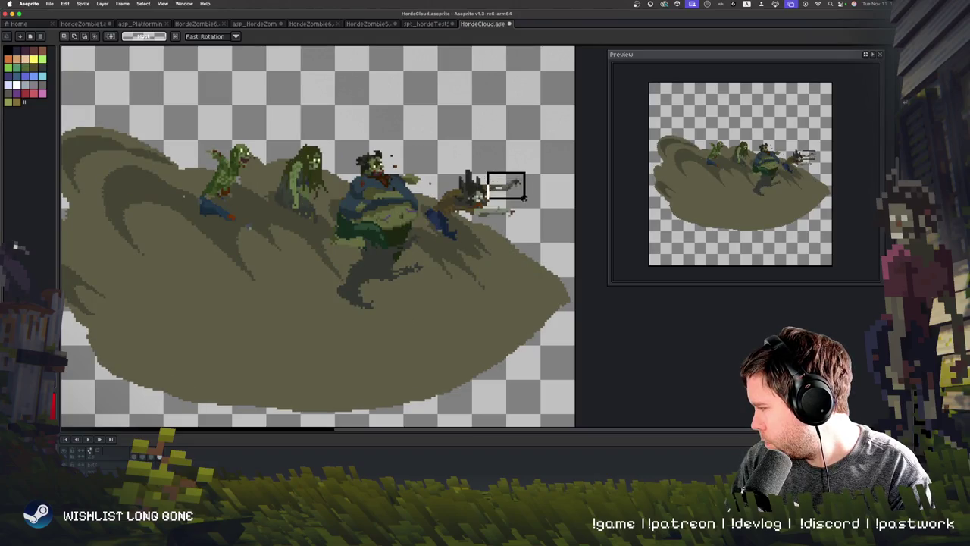
{"action": "key", "text": "v"}
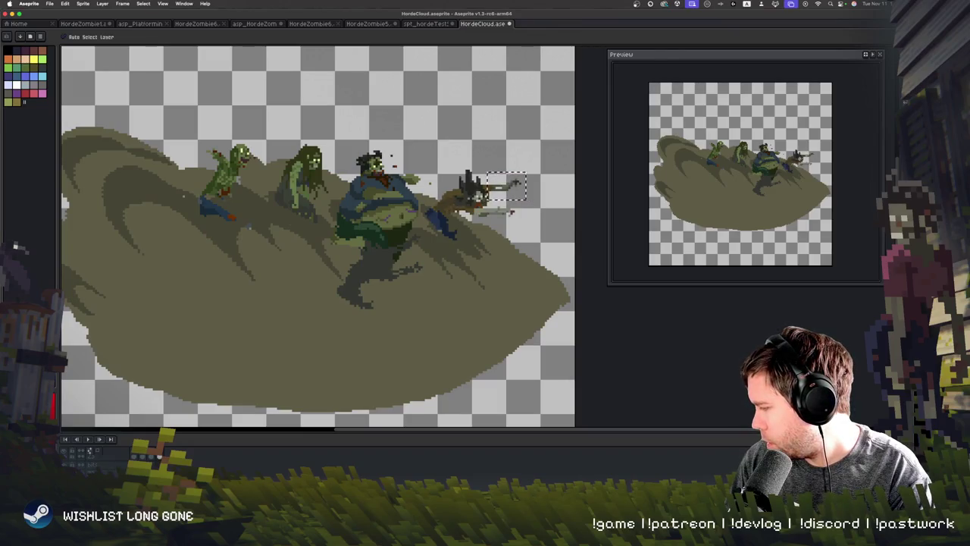
On the following frame, move the gun up above the mound and rotate it
{"action": "key", "text": "Right"}
{"action": "left_click", "coordinate": [516, 187]}
{"action": "mouse_move", "coordinate": [515, 187]}
{"action": "left_mouse_down"}
{"action": "mouse_move", "coordinate": [334, 92]}
{"action": "mouse_move", "coordinate": [310, 105]}
{"action": "mouse_move", "coordinate": [367, 110]}
{"action": "mouse_move", "coordinate": [336, 162]}
{"action": "mouse_move", "coordinate": [345, 144]}
{"action": "left_mouse_up"}
{"action": "mouse_move", "coordinate": [312, 110]}
{"action": "left_mouse_down"}
{"action": "mouse_move", "coordinate": [456, 148]}
{"action": "mouse_move", "coordinate": [449, 163]}
{"action": "mouse_move", "coordinate": [477, 167]}
{"action": "mouse_move", "coordinate": [461, 185]}
{"action": "left_mouse_up"}
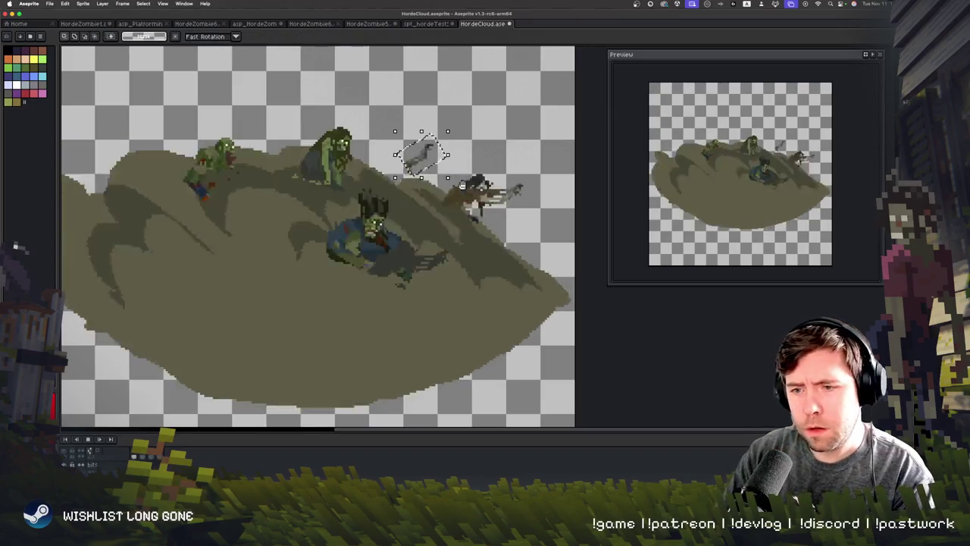
On a later frame, rotate the gun and move it up-left, then commit and replay
{"action": "key", "text": "Return"}
{"action": "key", "text": "Return"}
{"action": "key", "text": "ctrl+d"}
{"action": "key", "text": "Return"}
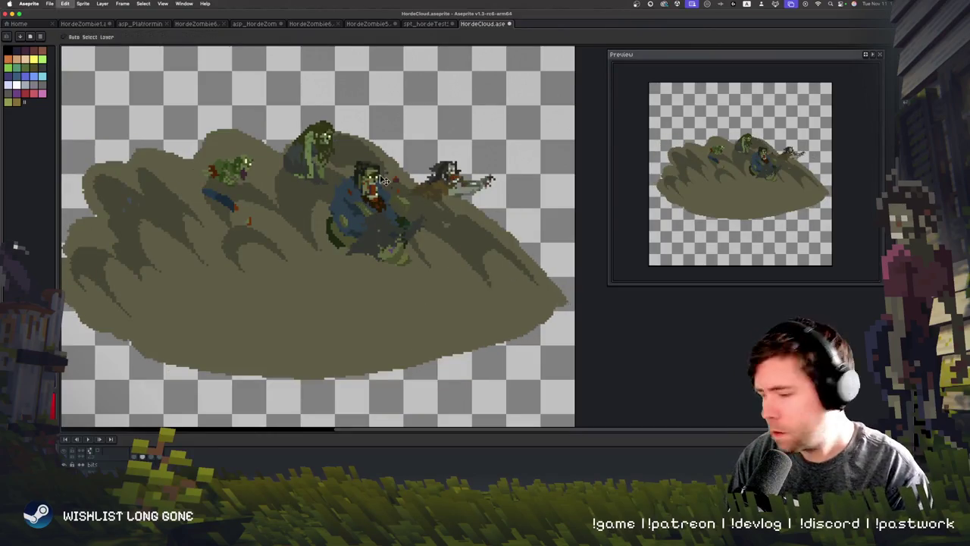
{"action": "left_click_drag", "start_coordinate": [485, 170], "coordinate": [528, 202]}
{"action": "mouse_move", "coordinate": [374, 104]}
{"action": "left_mouse_down"}
{"action": "mouse_move", "coordinate": [357, 89]}
{"action": "mouse_move", "coordinate": [369, 79]}
{"action": "left_mouse_up"}
{"action": "scroll", "coordinate": [369, 79], "scroll_direction": "up", "scroll_amount": 2}
{"action": "left_click_drag", "start_coordinate": [362, 136], "coordinate": [331, 113]}
{"action": "key", "text": "Return"}
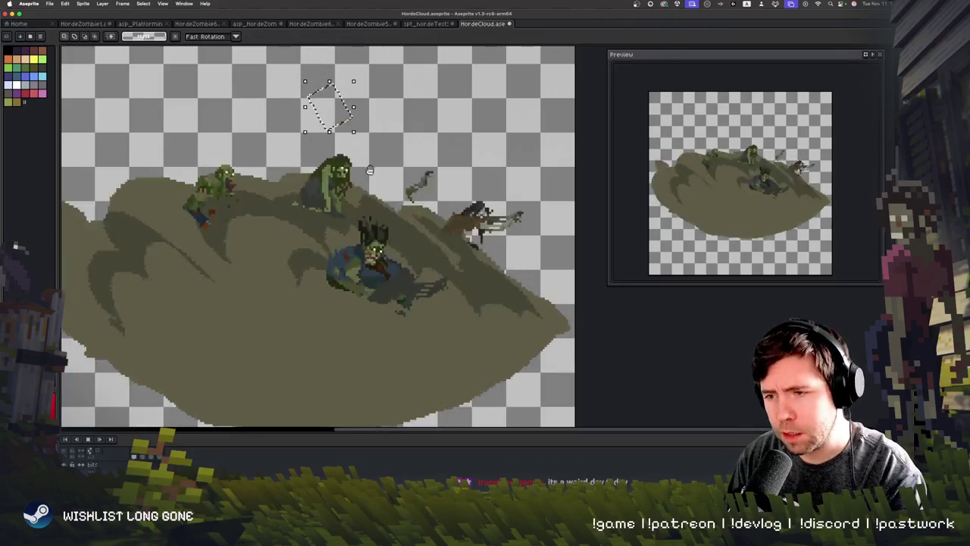
{"action": "key", "text": "Return"}
{"action": "key", "text": "super+d"}
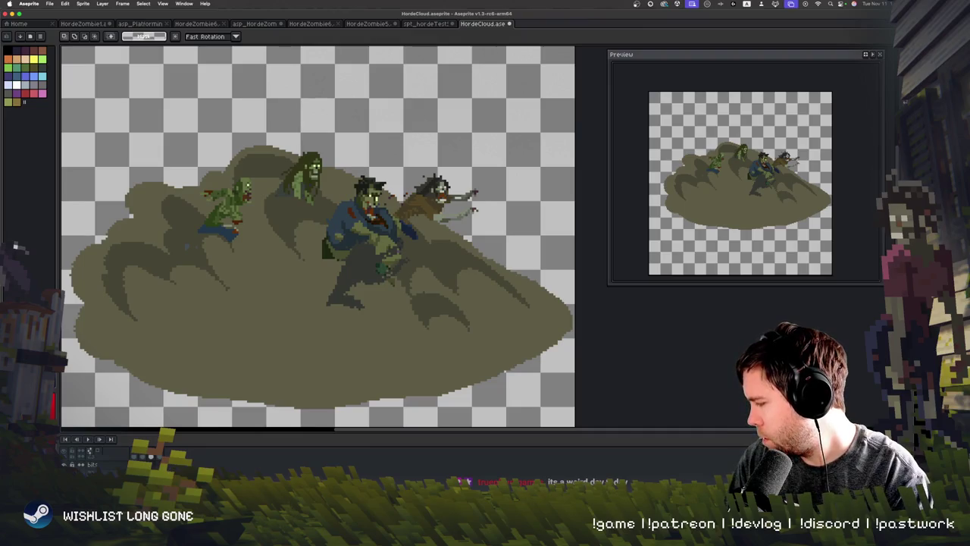
On another frame, marquee the right zombie's weapon, drag it into place and commit
{"action": "key", "text": "Return"}
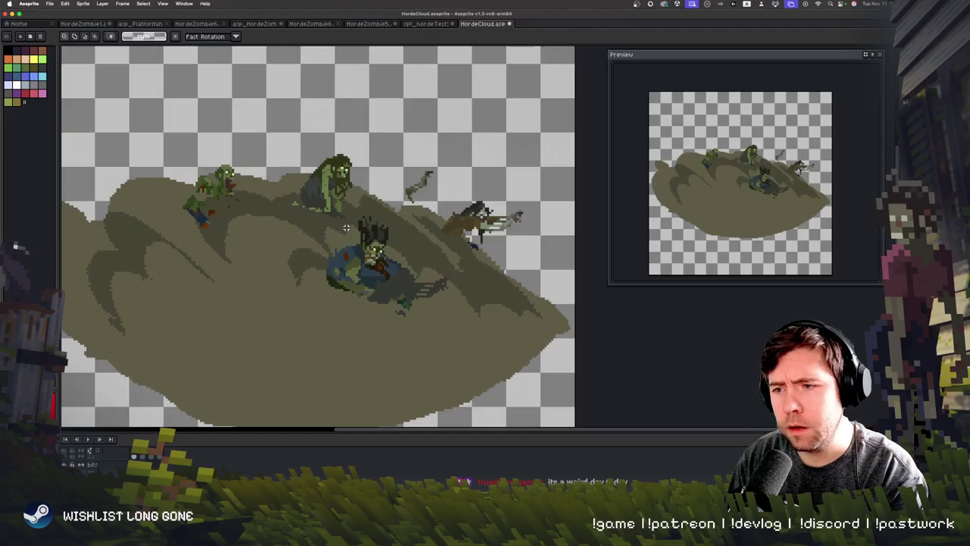
{"action": "key", "text": "m"}
{"action": "mouse_move", "coordinate": [482, 200]}
{"action": "left_mouse_down"}
{"action": "mouse_move", "coordinate": [528, 237]}
{"action": "mouse_move", "coordinate": [233, 136]}
{"action": "mouse_move", "coordinate": [250, 145]}
{"action": "mouse_move", "coordinate": [265, 145]}
{"action": "mouse_move", "coordinate": [195, 68]}
{"action": "mouse_move", "coordinate": [203, 85]}
{"action": "mouse_move", "coordinate": [188, 73]}
{"action": "left_mouse_up"}
{"action": "key", "text": "Return"}
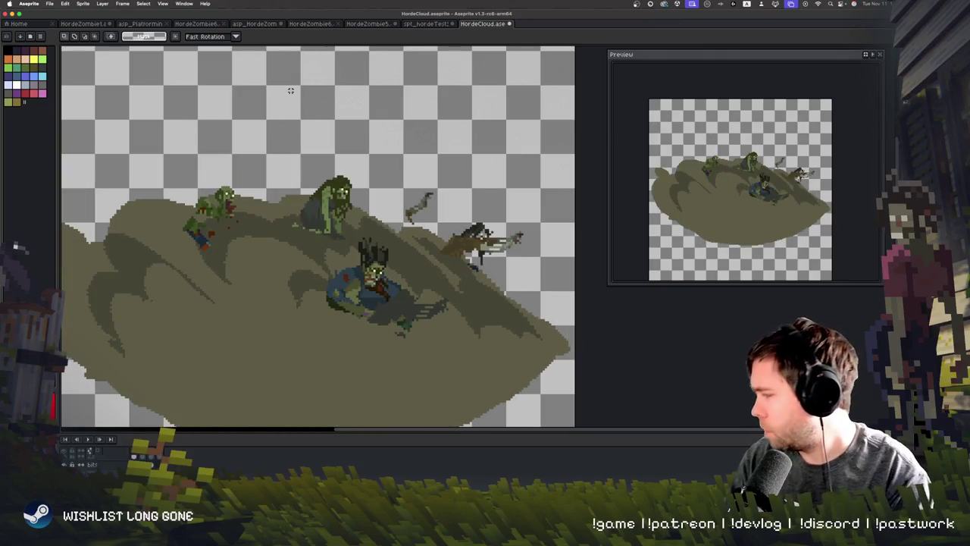
Re-export the sprite with File > Export > Repeat Last Export
{"action": "left_click", "coordinate": [49, 4]}
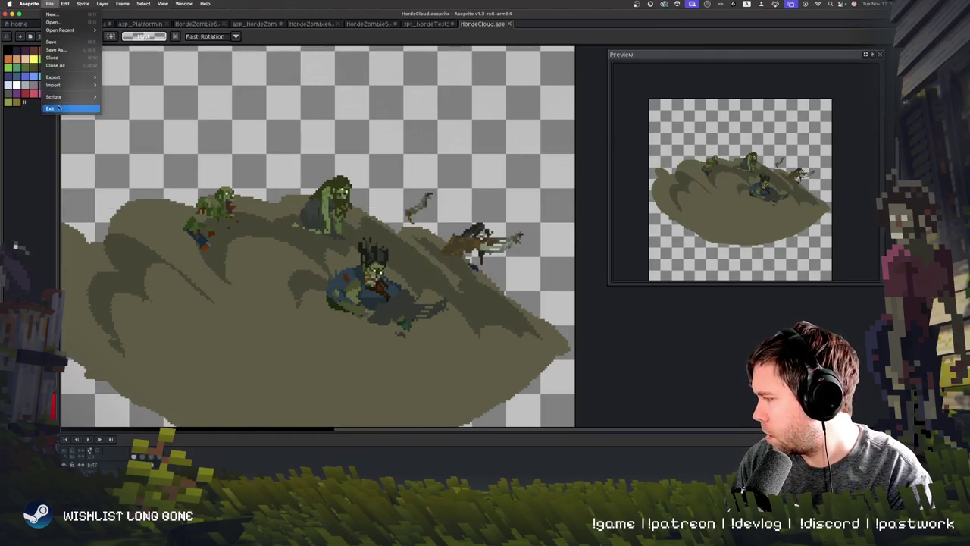
{"action": "mouse_move", "coordinate": [76, 78]}
{"action": "left_click", "coordinate": [144, 109]}
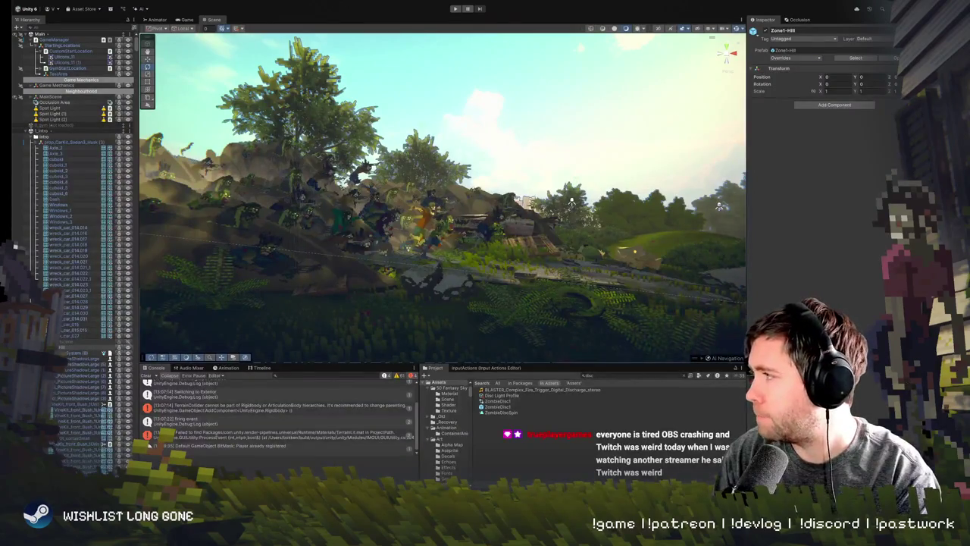
Frame HordeZombie_Chonk in the Unity scene, run a play test, then return to Aseprite
{"action": "left_click", "coordinate": [462, 280]}
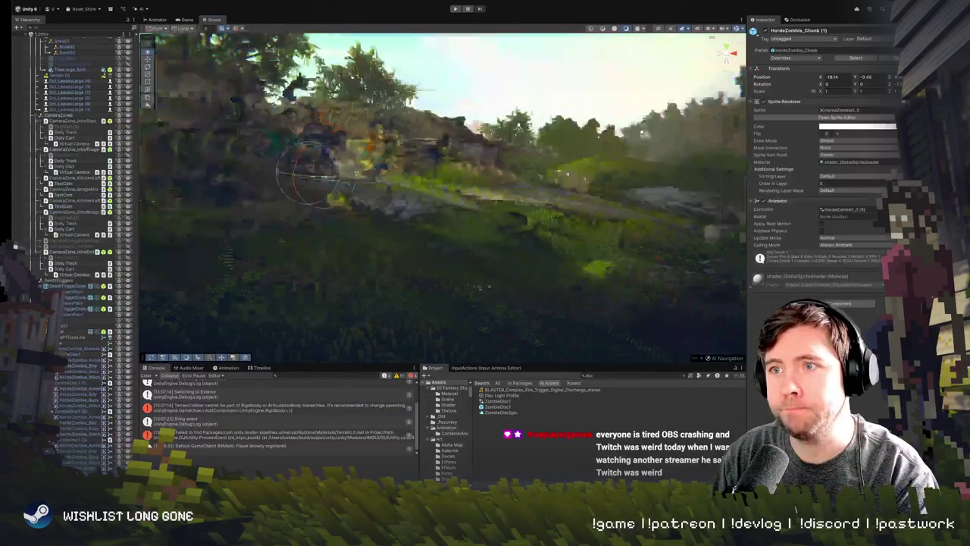
{"action": "key", "text": "f"}
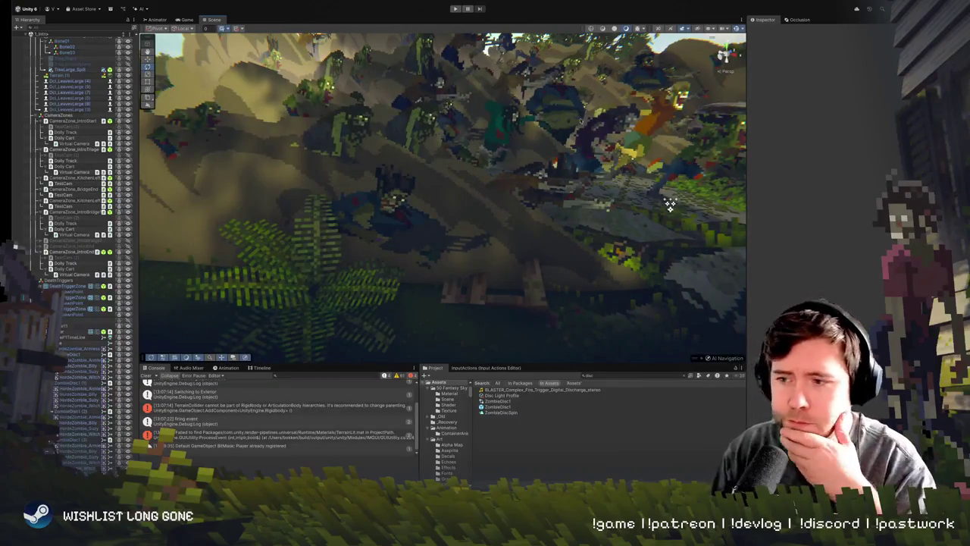
{"action": "left_click", "coordinate": [454, 9]}
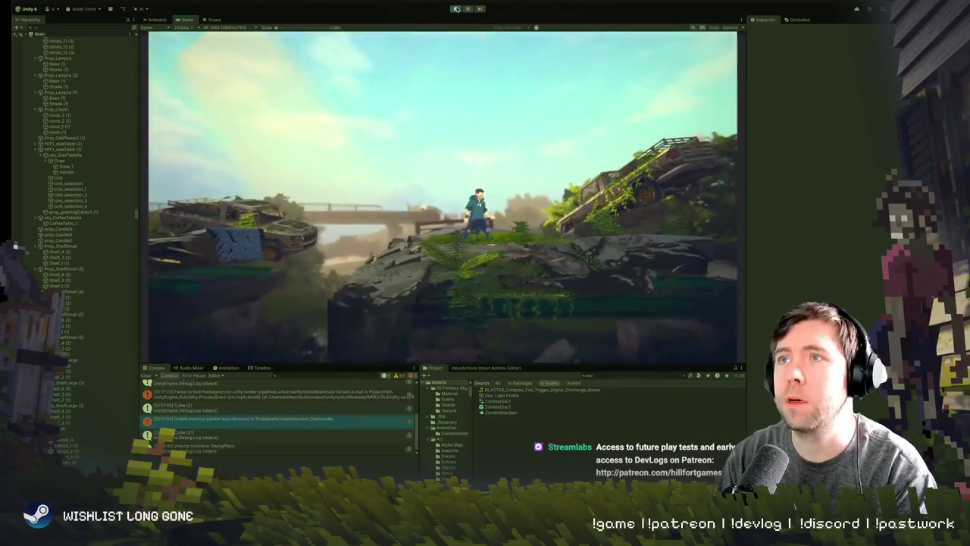
{"action": "key", "text": "ctrl+p"}
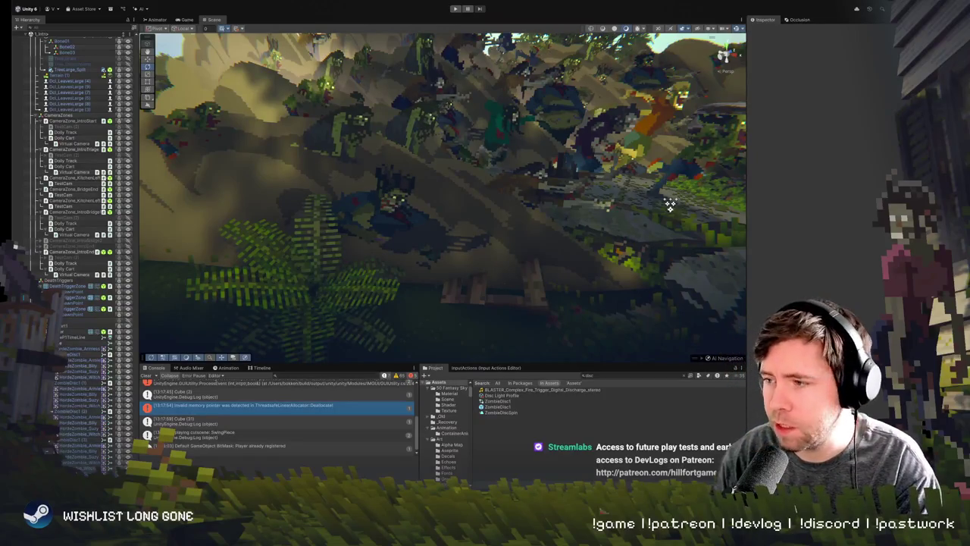
{"action": "key", "text": "super+Tab"}
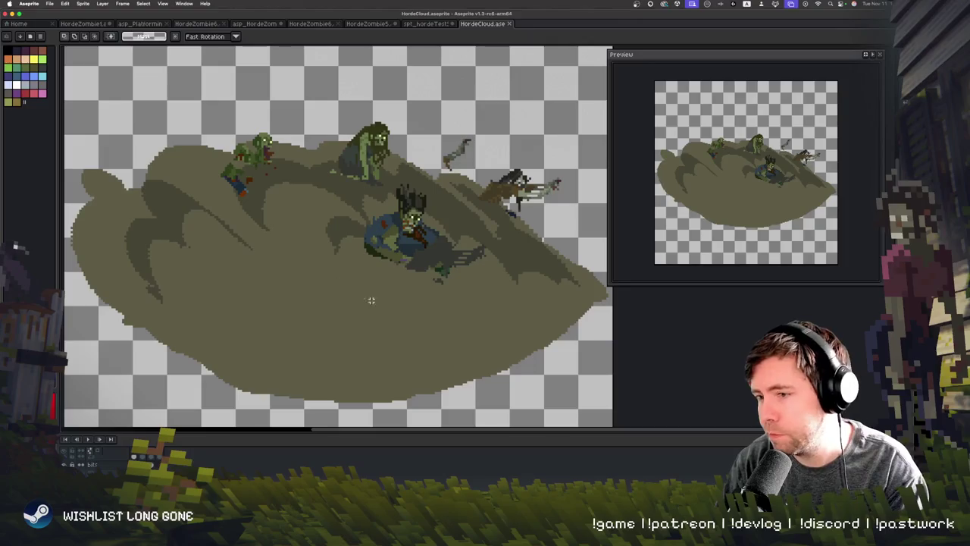
Recentre the cloud, go to the fat zombie's frame, and select just its pixels
{"action": "left_click_drag", "start_coordinate": [371, 300], "coordinate": [407, 273]}
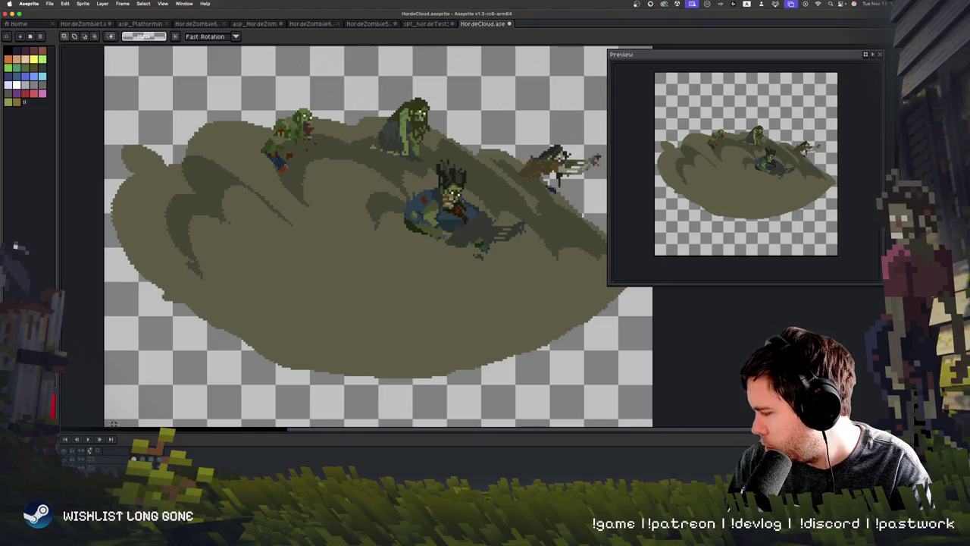
{"action": "scroll", "coordinate": [314, 320], "scroll_direction": "up", "scroll_amount": 3}
{"action": "left_click_drag", "start_coordinate": [347, 180], "coordinate": [553, 347]}
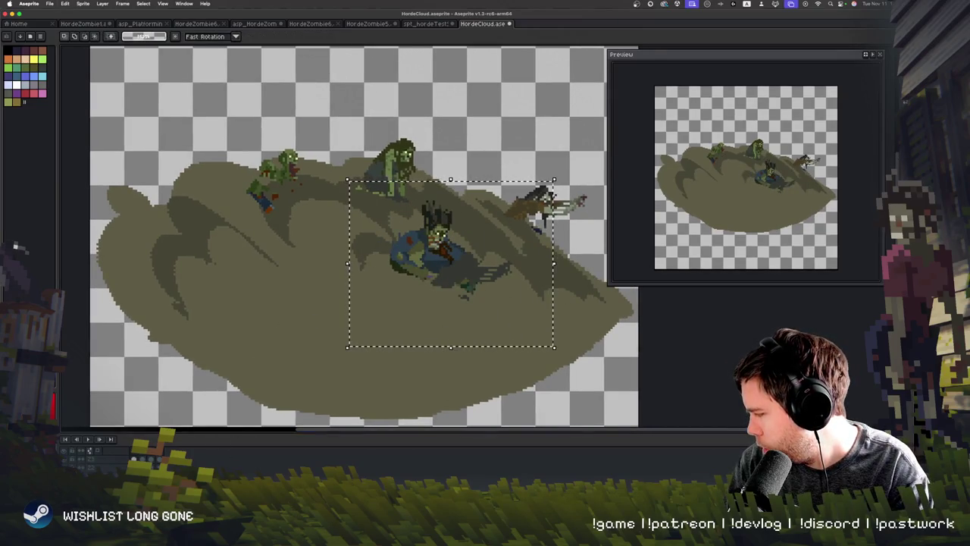
{"action": "key", "text": "Right"}
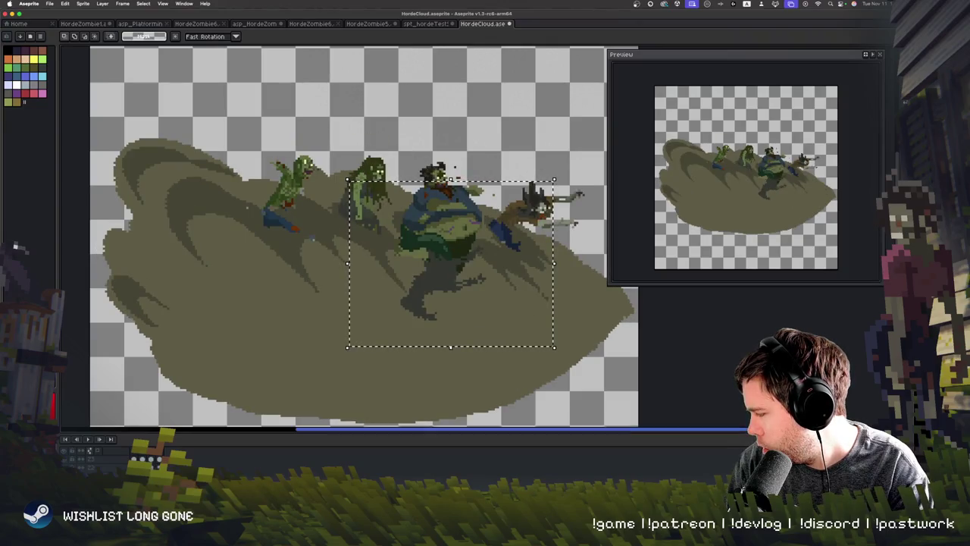
{"action": "left_click_drag", "start_coordinate": [458, 285], "coordinate": [402, 324]}
{"action": "key", "text": "m"}
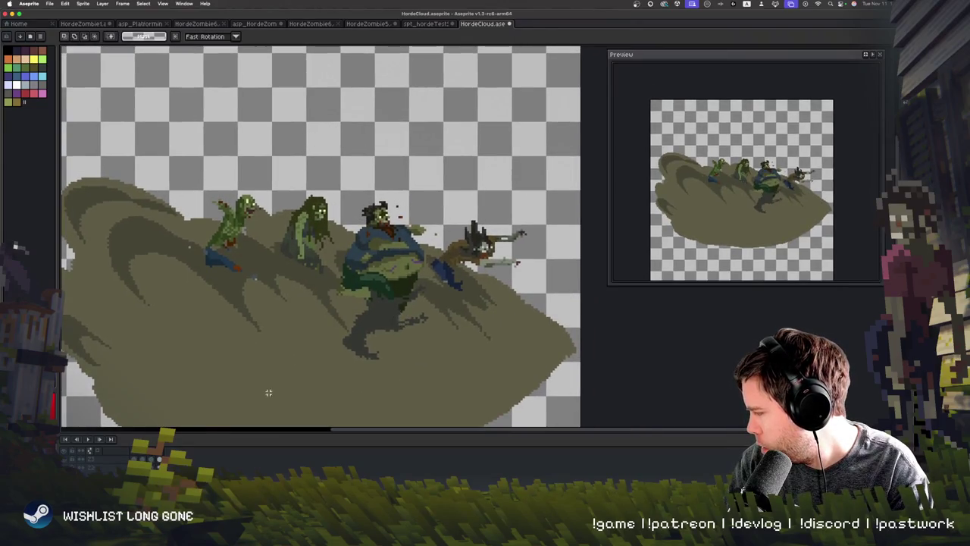
{"action": "key", "text": "Right"}
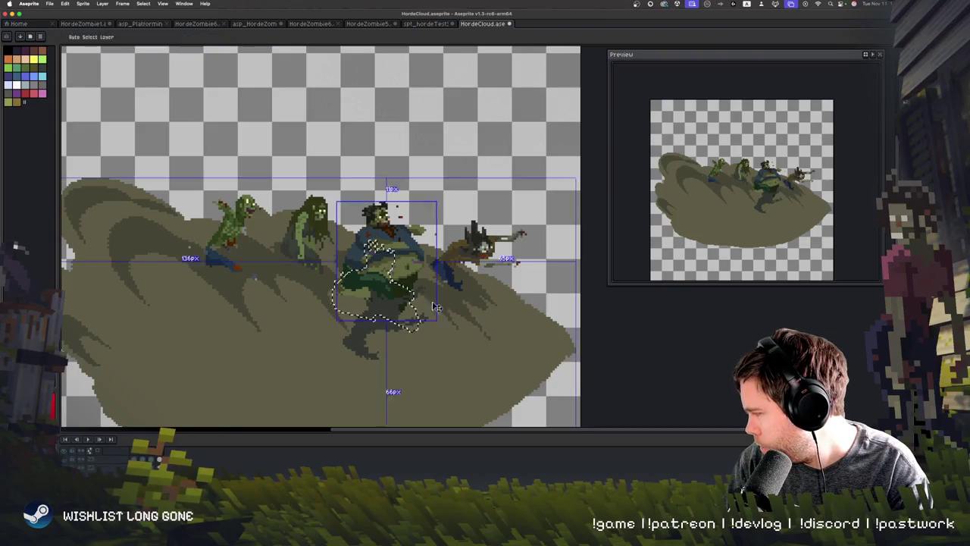
{"action": "key", "text": "Left"}
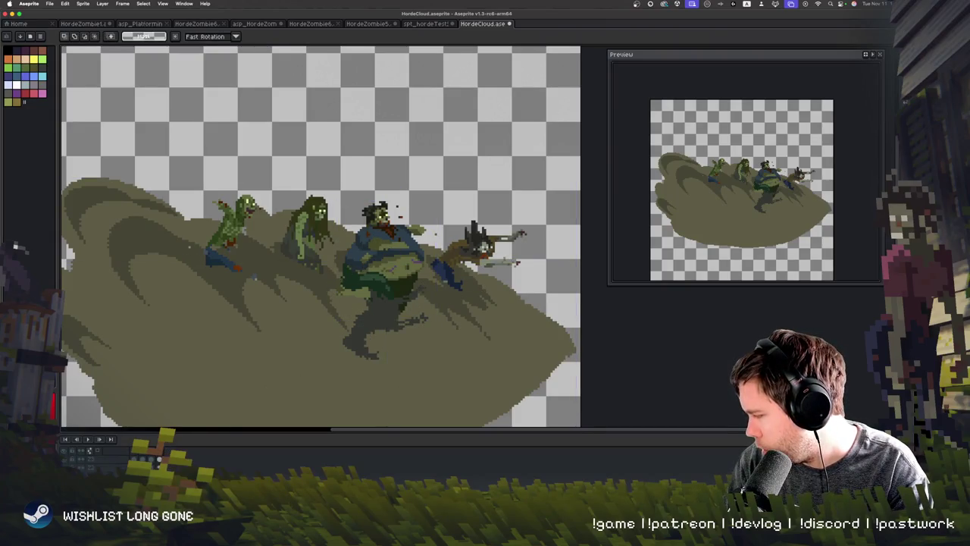
{"action": "key", "text": "ctrl+shift+d"}
{"action": "key", "text": "ctrl+d"}
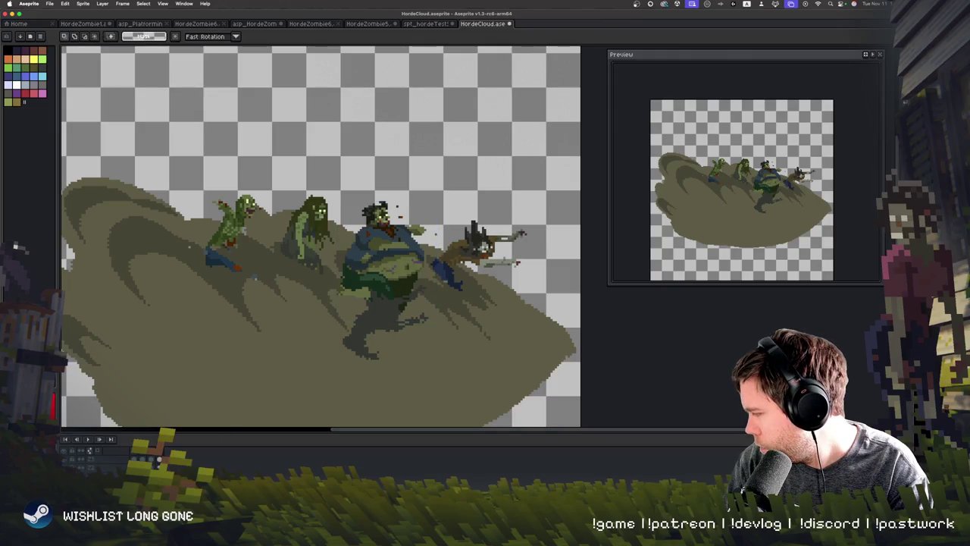
{"action": "key", "text": "ctrl+shift+d"}
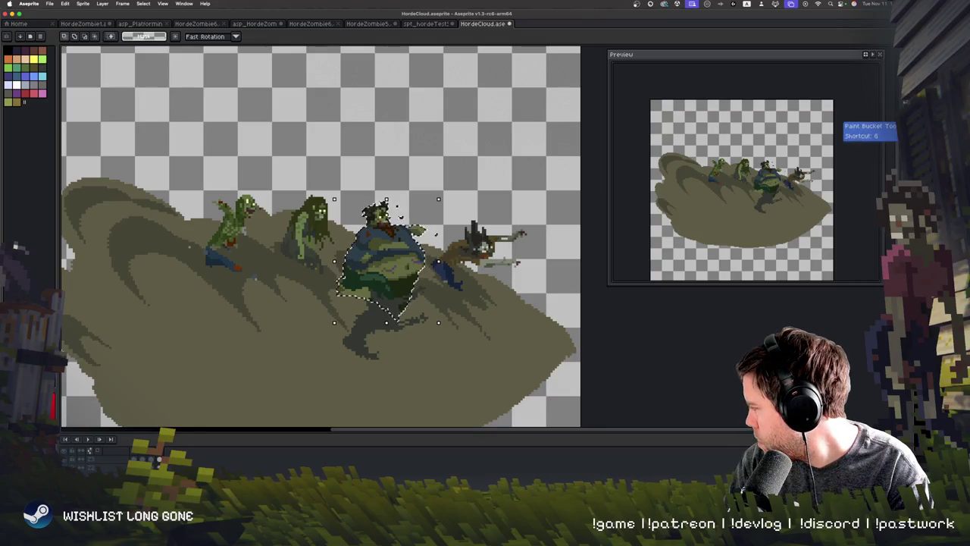
Try a dark grey fill and a deletion on the fat zombie, undoing both
{"action": "key", "text": "i"}
{"action": "key", "text": "g"}
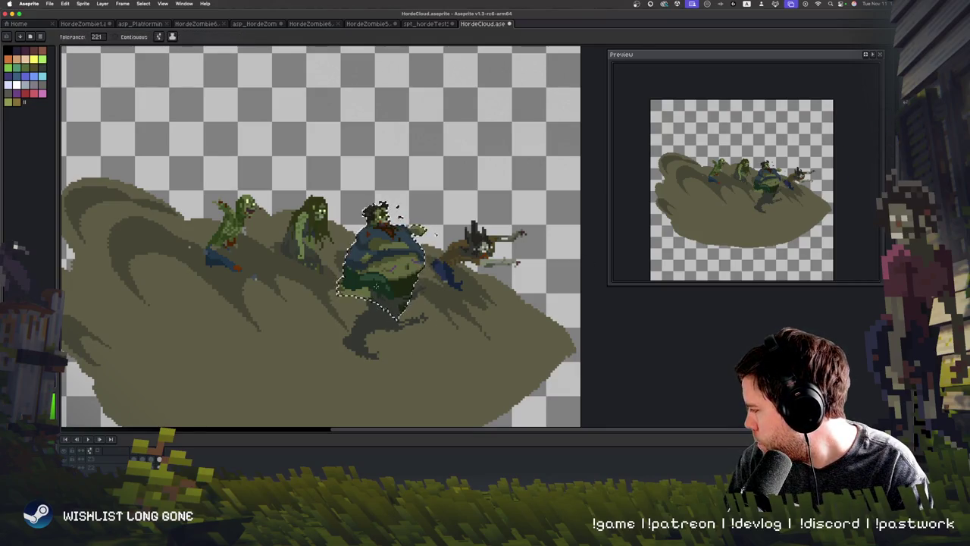
{"action": "left_click", "coordinate": [367, 271]}
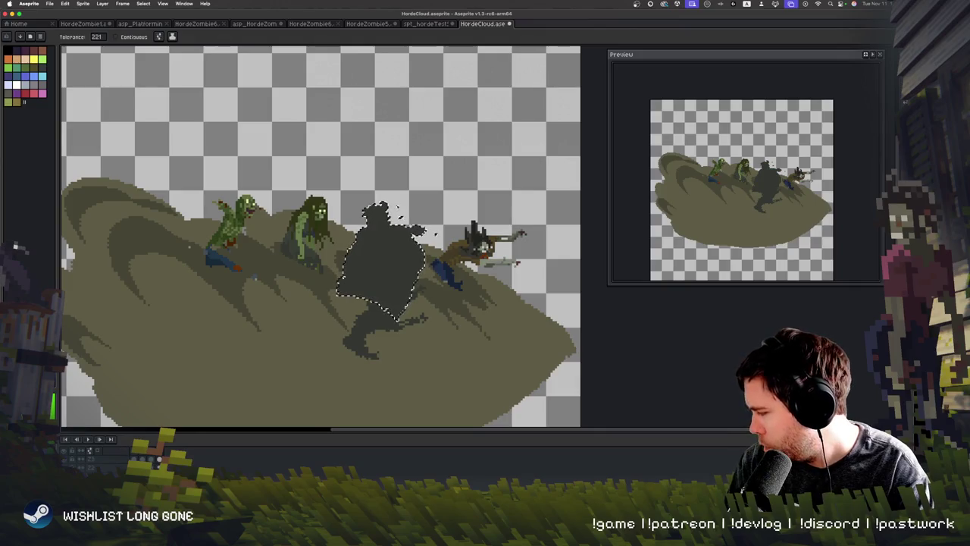
{"action": "key", "text": "ctrl+z"}
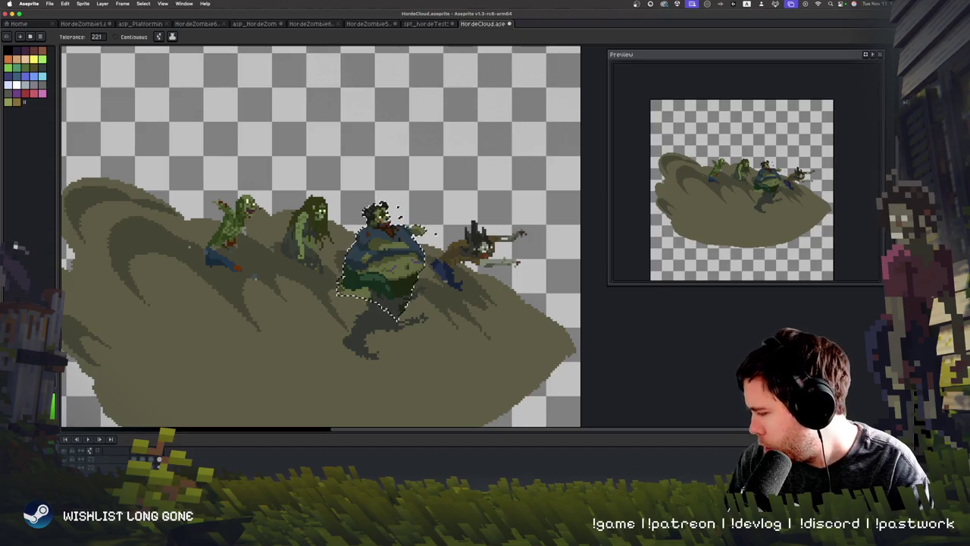
{"action": "key", "text": "Delete"}
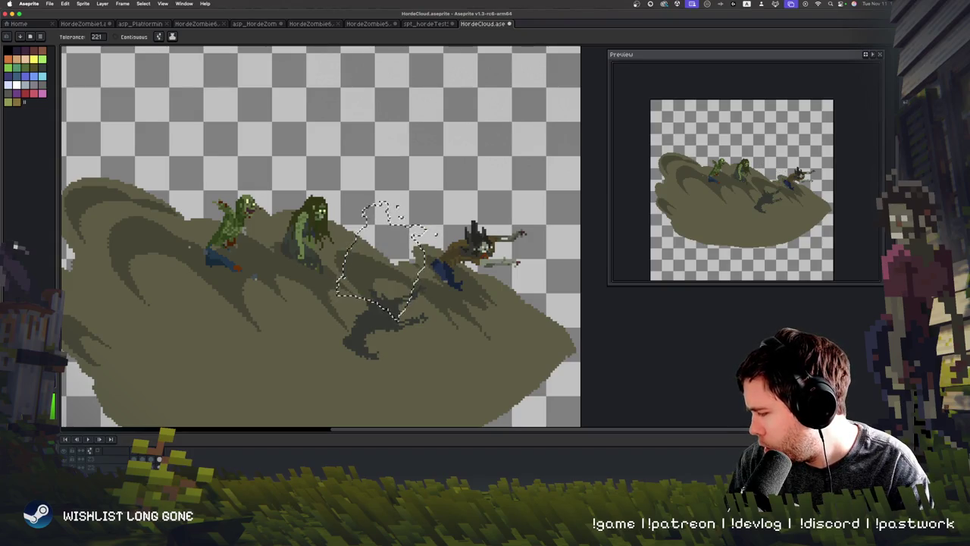
{"action": "key", "text": "ctrl+z"}
Add a new layer and fill the fat zombie dark on the first two frames
{"action": "right_click", "coordinate": [112, 446]}
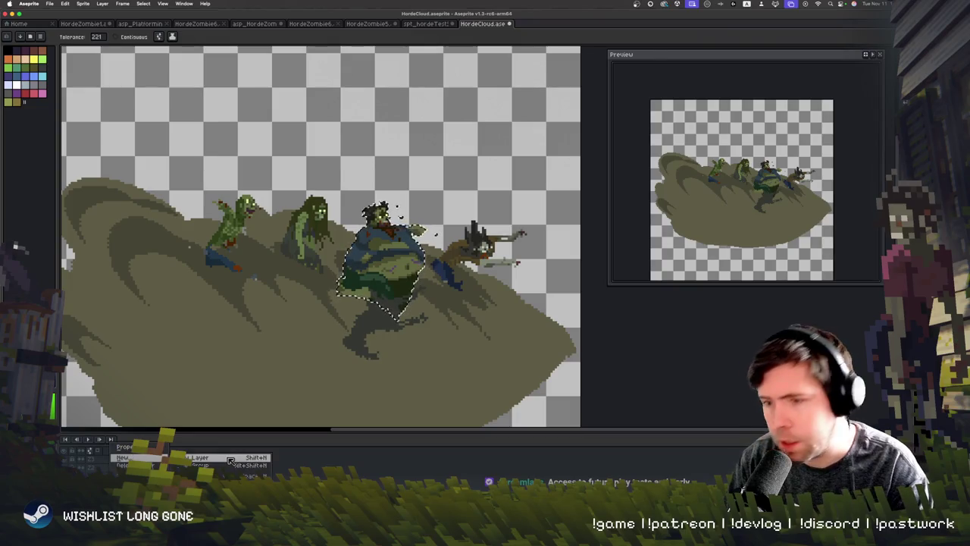
{"action": "left_click", "coordinate": [230, 459]}
{"action": "left_click", "coordinate": [373, 267]}
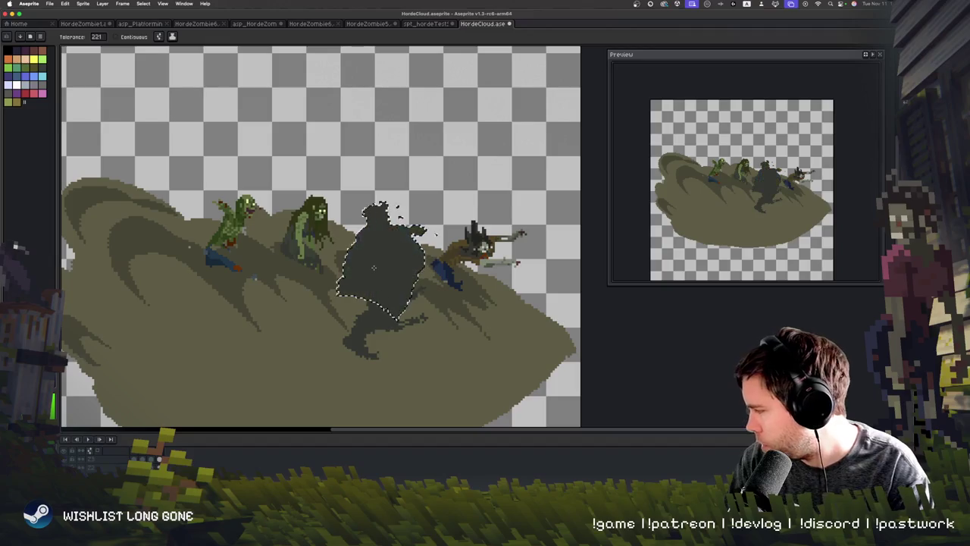
{"action": "key", "text": "Right"}
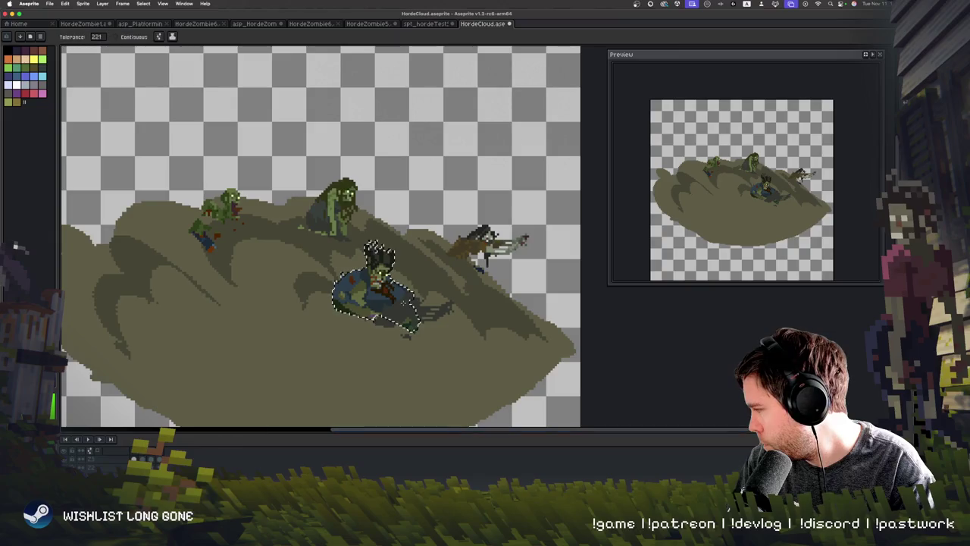
{"action": "left_click", "coordinate": [392, 290]}
Magic-wand the zombie on the remaining frames and fill each one dark
{"action": "key", "text": "Right"}
{"action": "key", "text": "v"}
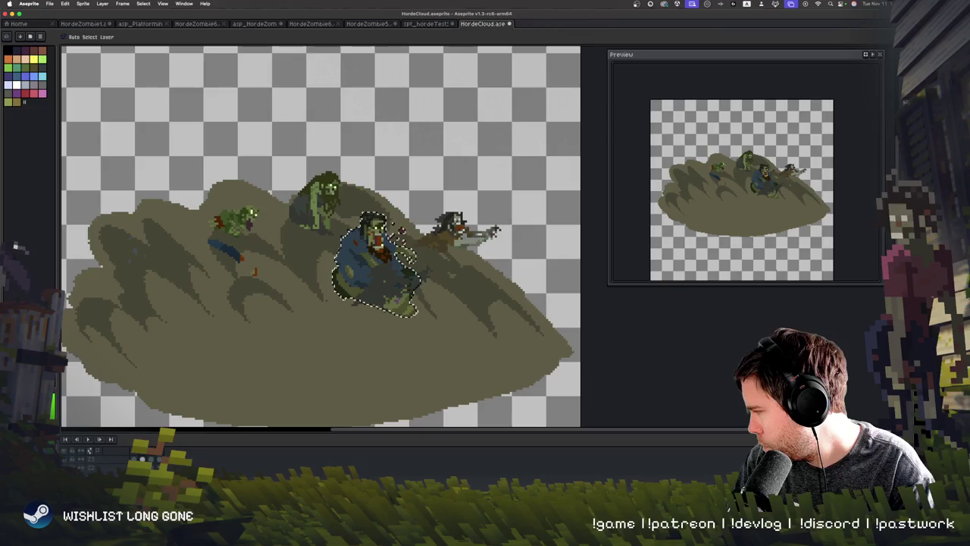
{"action": "key", "text": "w"}
{"action": "left_click", "coordinate": [312, 280]}
{"action": "key", "text": "f"}
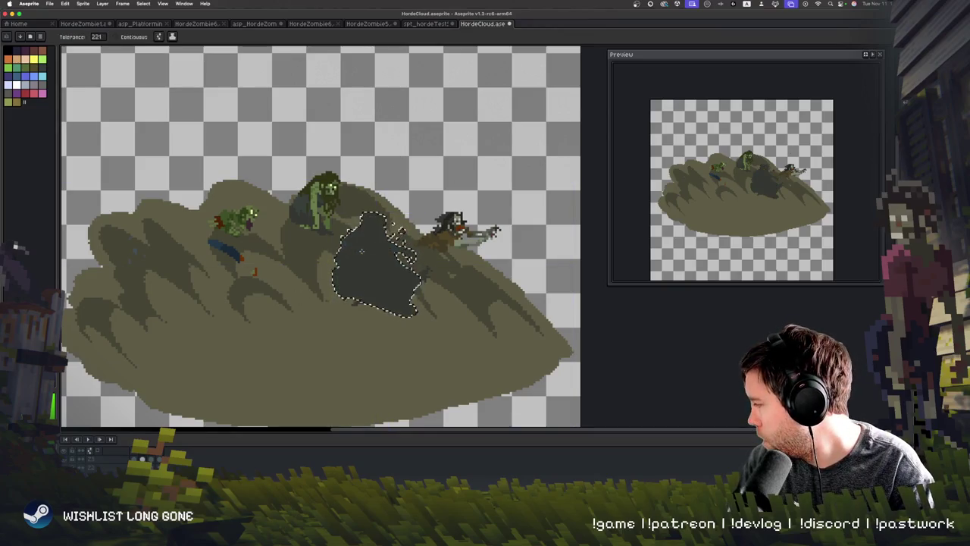
{"action": "key", "text": "super+z"}
{"action": "key", "text": "super+z"}
{"action": "key", "text": "super+z"}
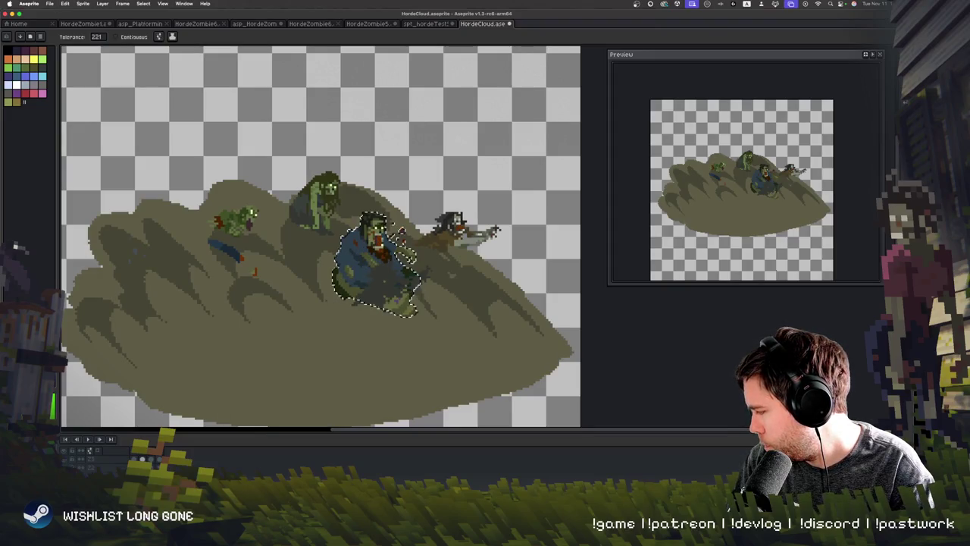
{"action": "key", "text": "f"}
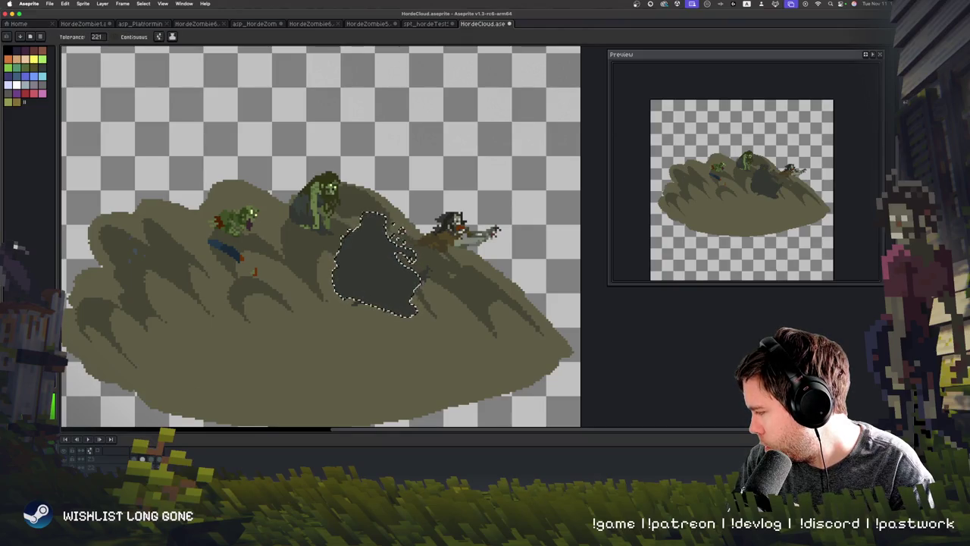
{"action": "key", "text": "Right"}
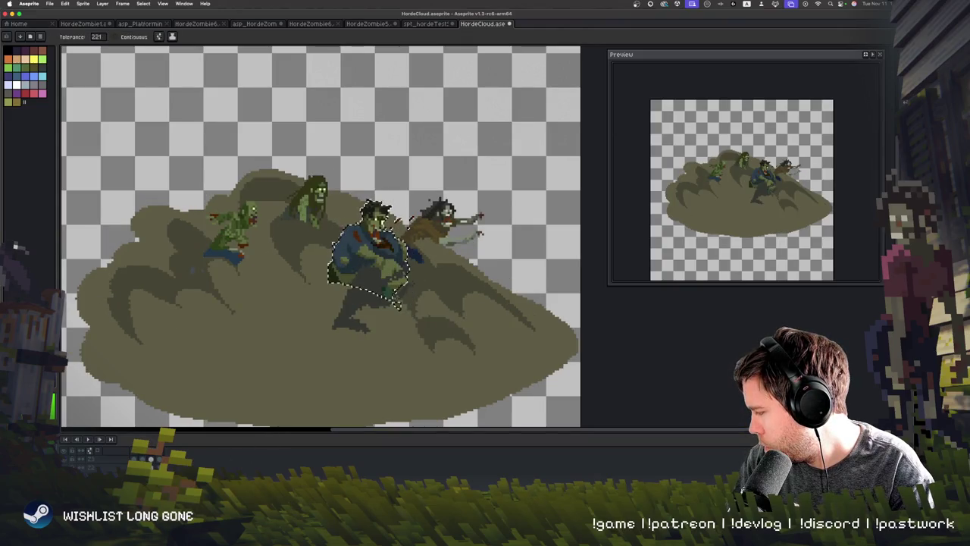
{"action": "left_click", "coordinate": [360, 264]}
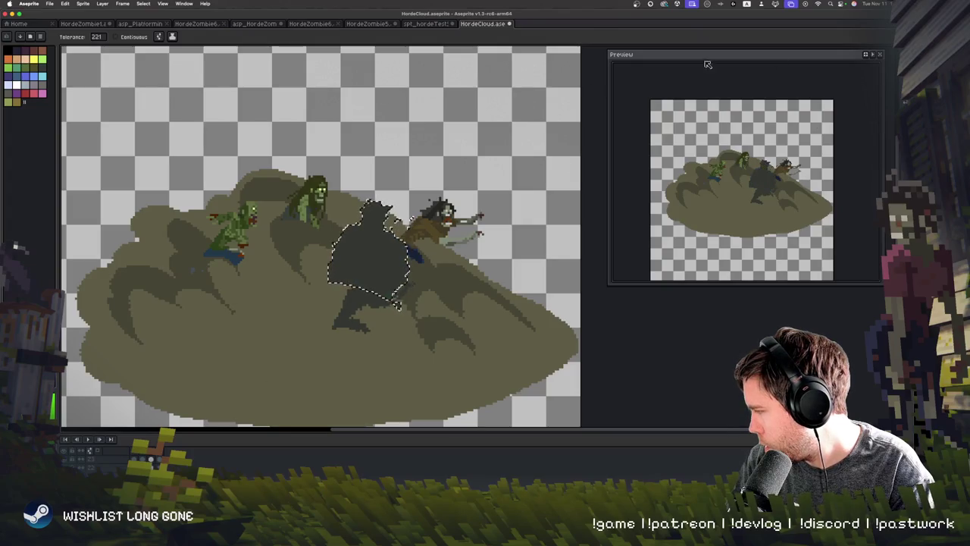
{"action": "key", "text": "m"}
{"action": "left_click", "coordinate": [391, 157]}
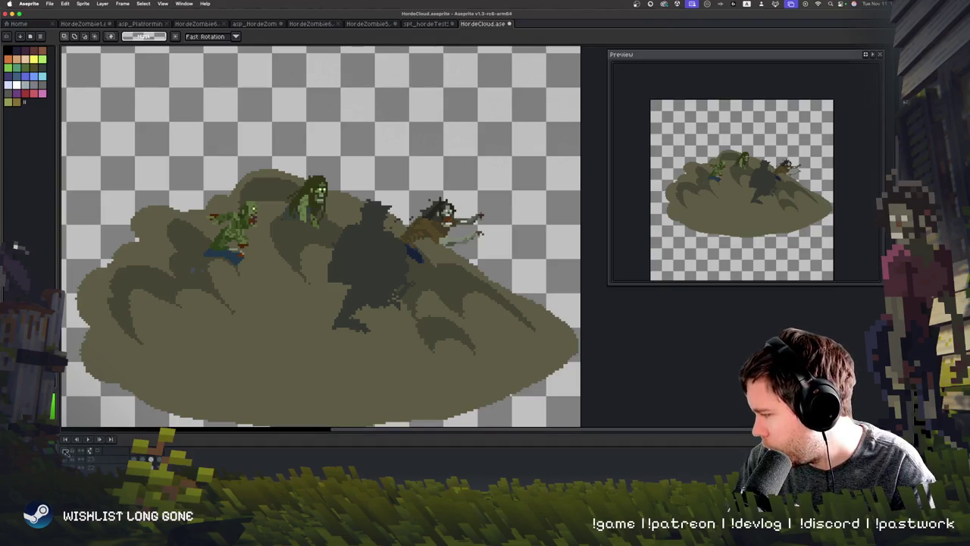
Try lowering Layer 2's opacity, revert it, and play the animation to check
{"action": "key", "text": "shift+p"}
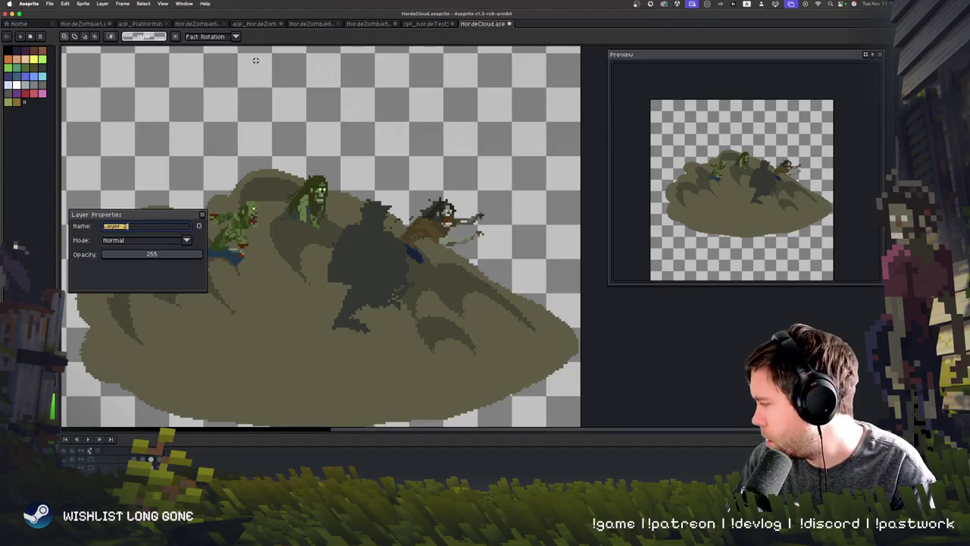
{"action": "mouse_move", "coordinate": [165, 258]}
{"action": "left_mouse_down"}
{"action": "mouse_move", "coordinate": [129, 256]}
{"action": "mouse_move", "coordinate": [156, 253]}
{"action": "mouse_move", "coordinate": [146, 255]}
{"action": "left_mouse_up"}
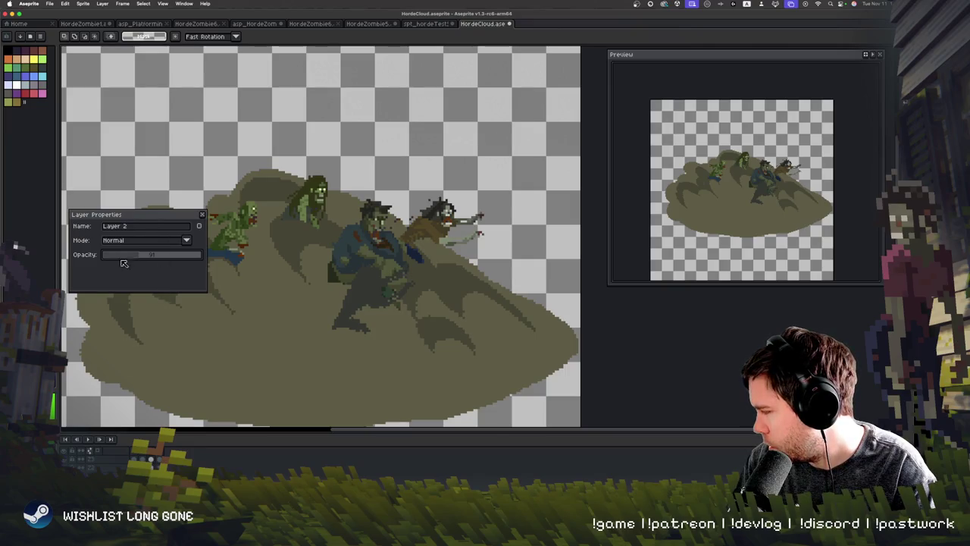
{"action": "left_click", "coordinate": [203, 214]}
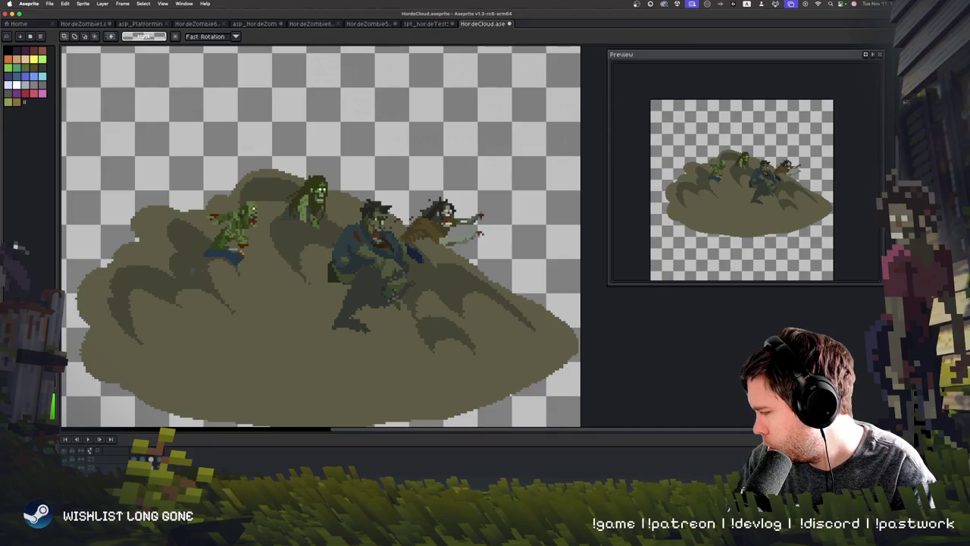
{"action": "key", "text": "super+z"}
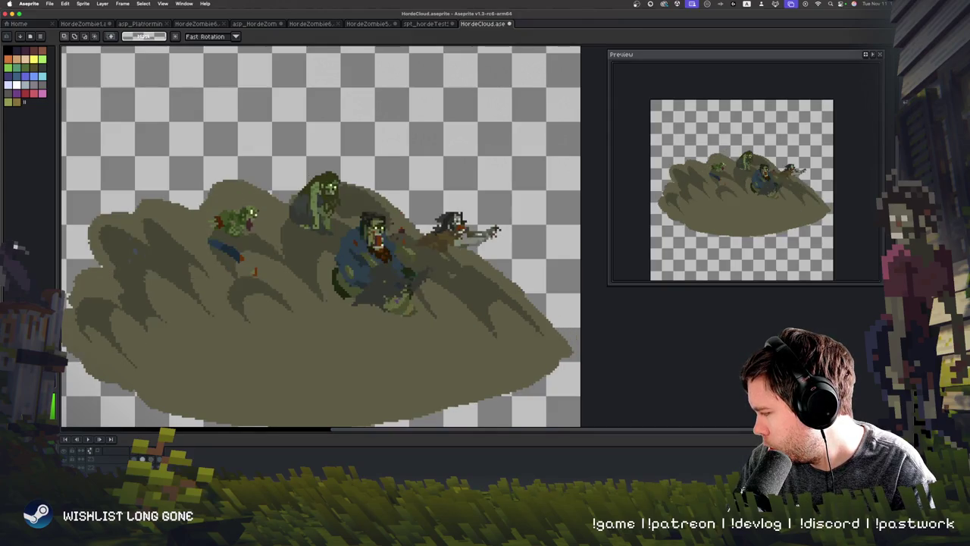
{"action": "key", "text": "Return"}
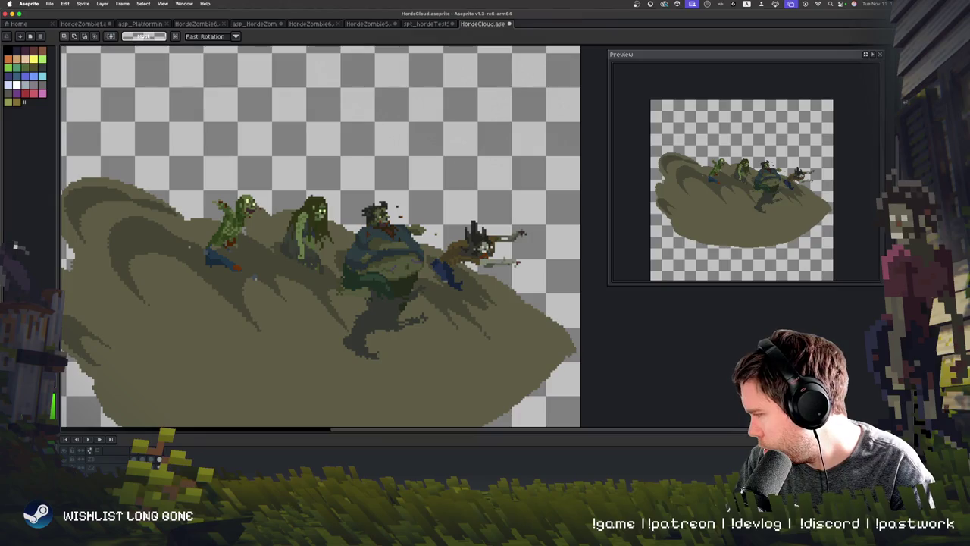
Set Layer 2's opacity to about 166 in Layer Properties
{"action": "key", "text": "shift+p"}
{"action": "left_click_drag", "start_coordinate": [153, 257], "coordinate": [160, 257]}
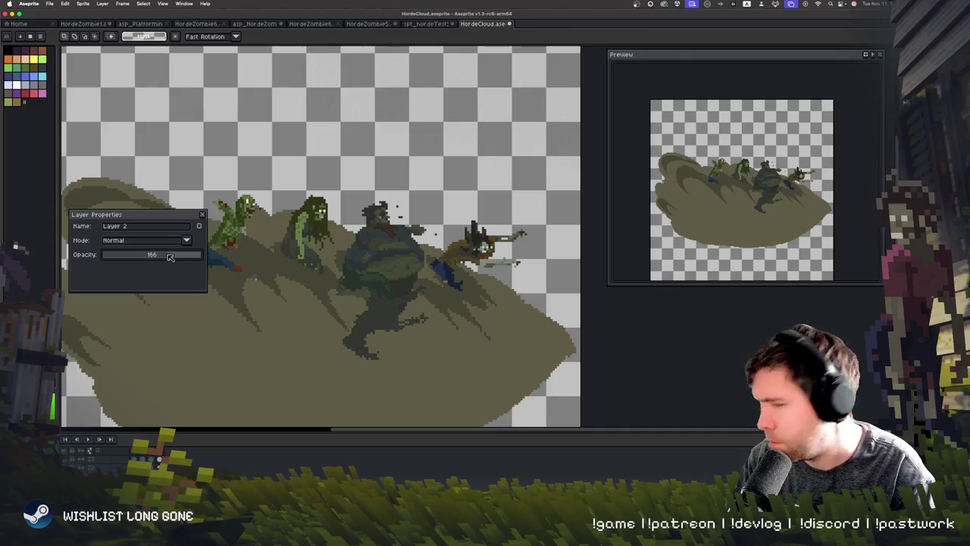
{"action": "left_click", "coordinate": [202, 215]}
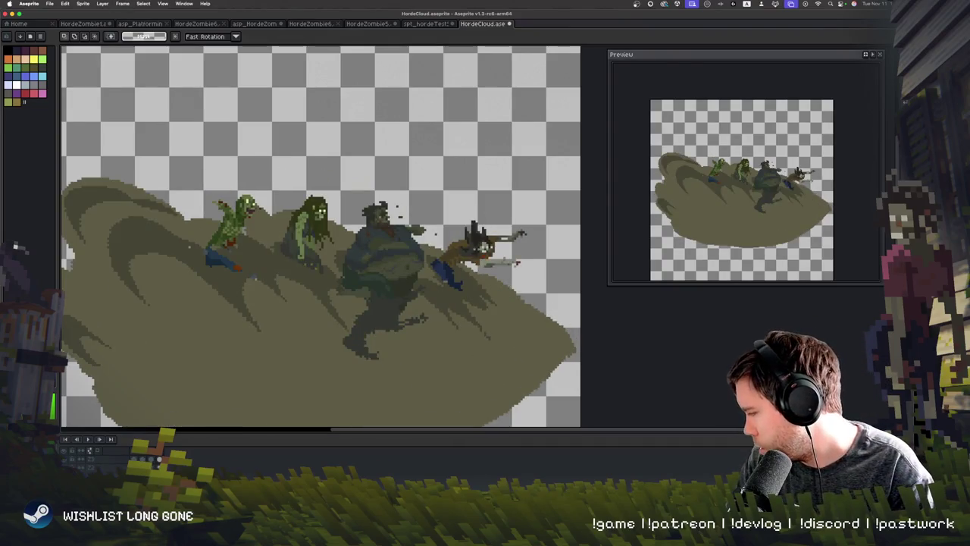
{"action": "right_click", "coordinate": [116, 445]}
Drag the fat zombie left across the cloud and nudge it into its final spot, committing each move
{"action": "left_click", "coordinate": [159, 459]}
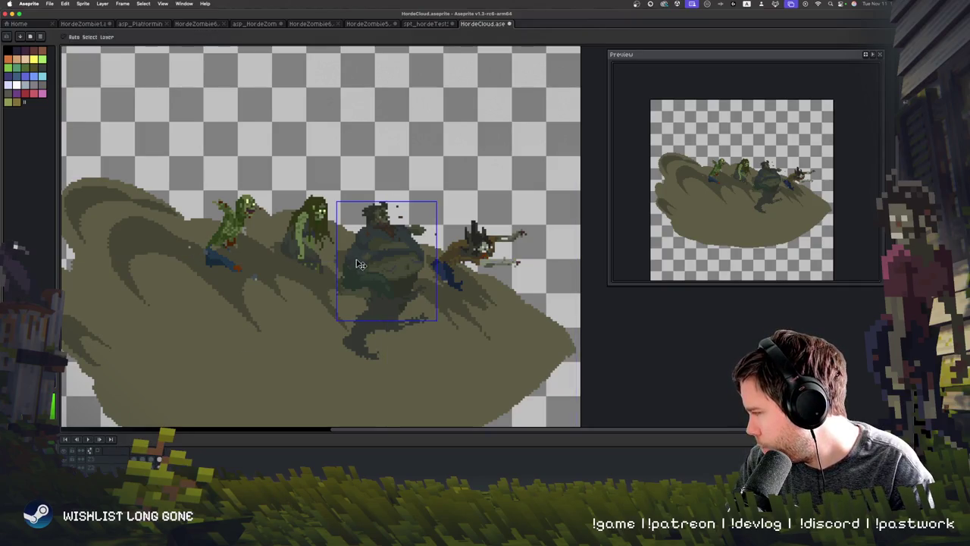
{"action": "key", "text": "Return"}
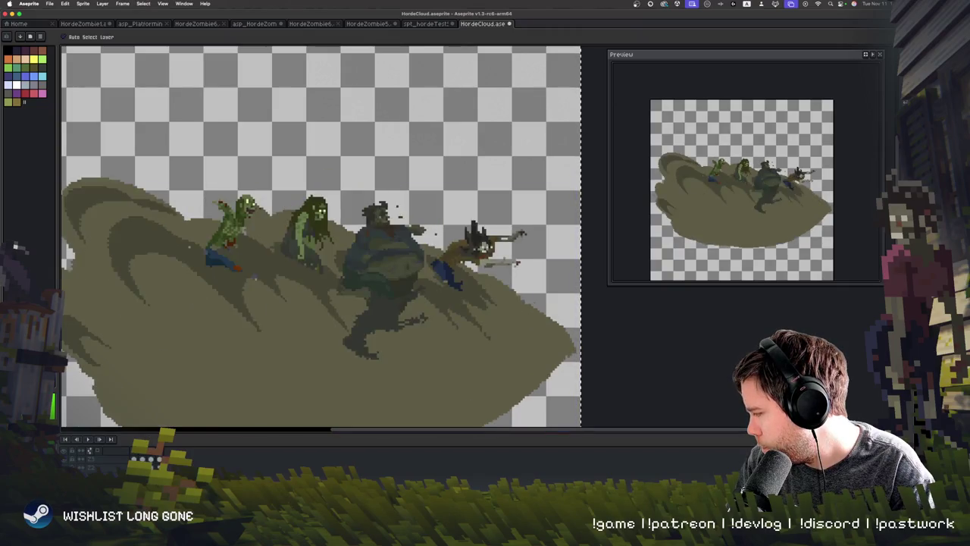
{"action": "mouse_move", "coordinate": [395, 252]}
{"action": "left_mouse_down"}
{"action": "mouse_move", "coordinate": [302, 222]}
{"action": "mouse_move", "coordinate": [220, 219]}
{"action": "mouse_move", "coordinate": [293, 265]}
{"action": "left_mouse_up"}
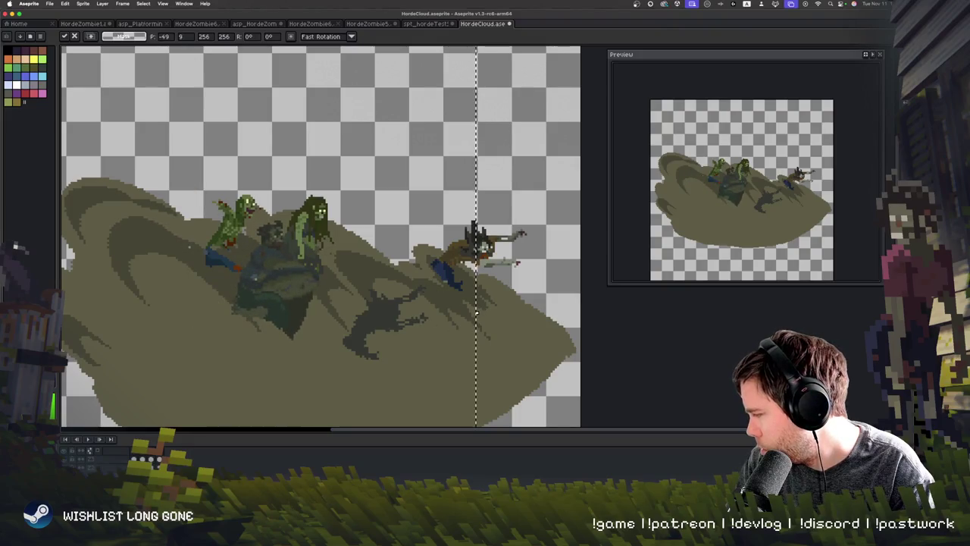
{"action": "key", "text": "Return"}
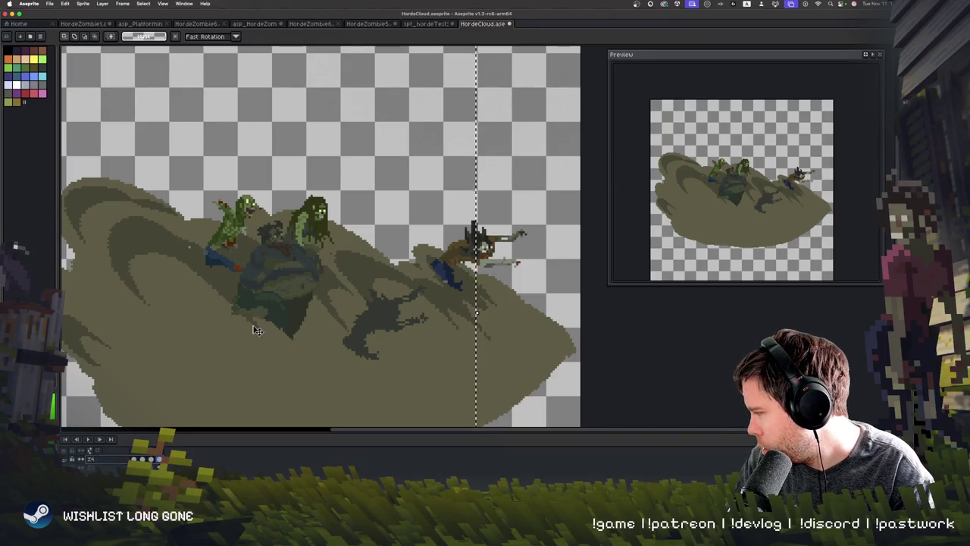
{"action": "mouse_move", "coordinate": [254, 341]}
{"action": "left_mouse_down"}
{"action": "mouse_move", "coordinate": [287, 300]}
{"action": "mouse_move", "coordinate": [394, 303]}
{"action": "mouse_move", "coordinate": [381, 297]}
{"action": "mouse_move", "coordinate": [225, 331]}
{"action": "mouse_move", "coordinate": [235, 355]}
{"action": "left_mouse_up"}
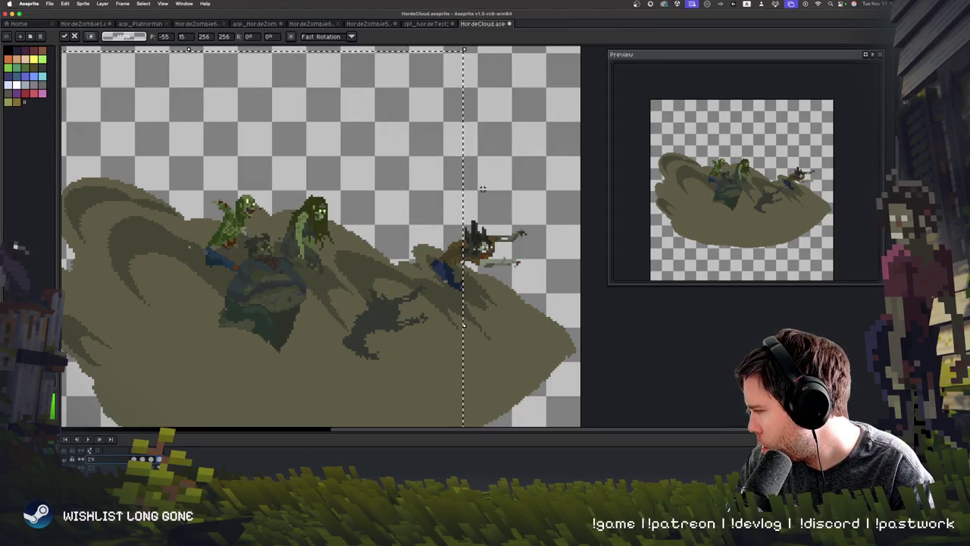
{"action": "key", "text": "Return"}
{"action": "key", "text": "Return"}
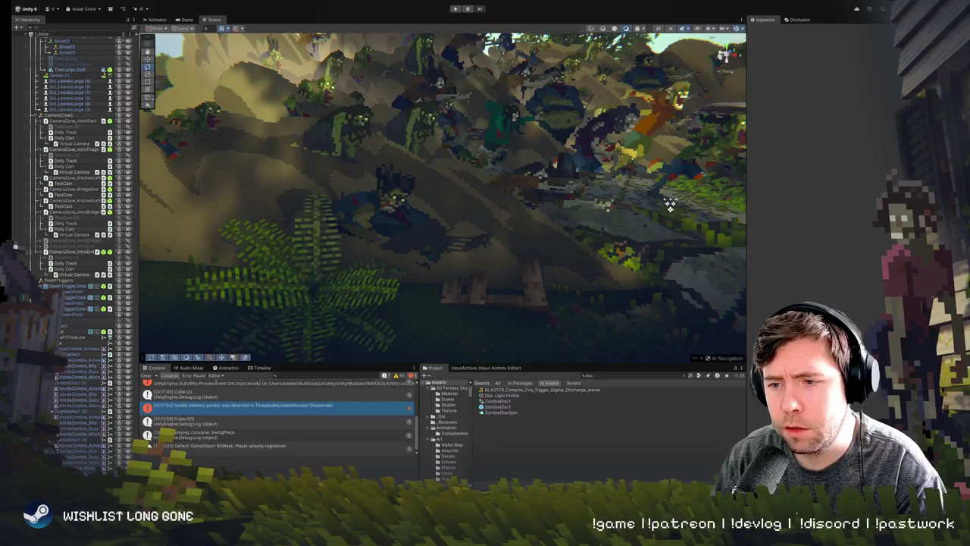
Frame and fly around Zone1-Hill to inspect the zombie horde sprites, then enter Play mode
{"action": "left_click", "coordinate": [669, 205]}
{"action": "key", "text": "f"}
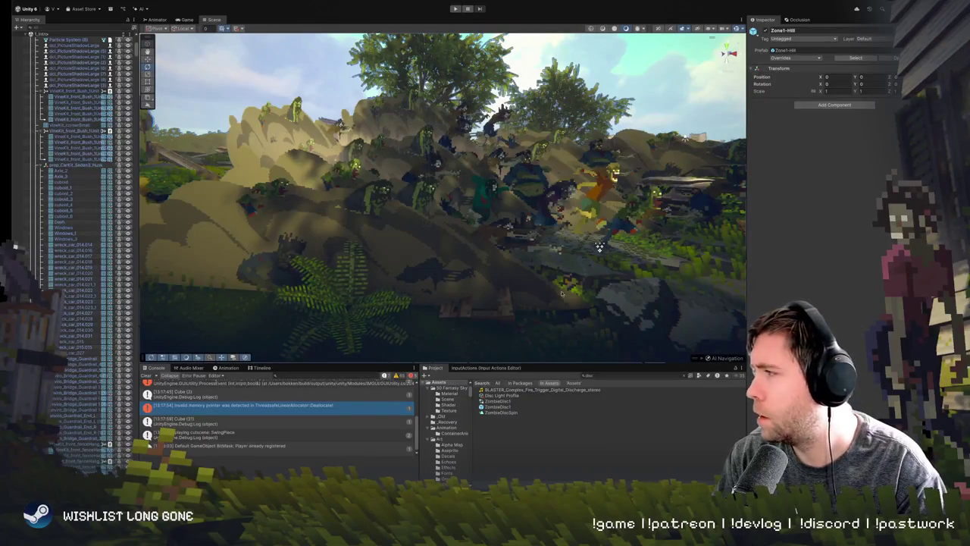
{"action": "mouse_move", "coordinate": [457, 237]}
{"action": "left_mouse_down"}
{"action": "mouse_move", "coordinate": [450, 235]}
{"action": "mouse_move", "coordinate": [467, 231]}
{"action": "left_mouse_up"}
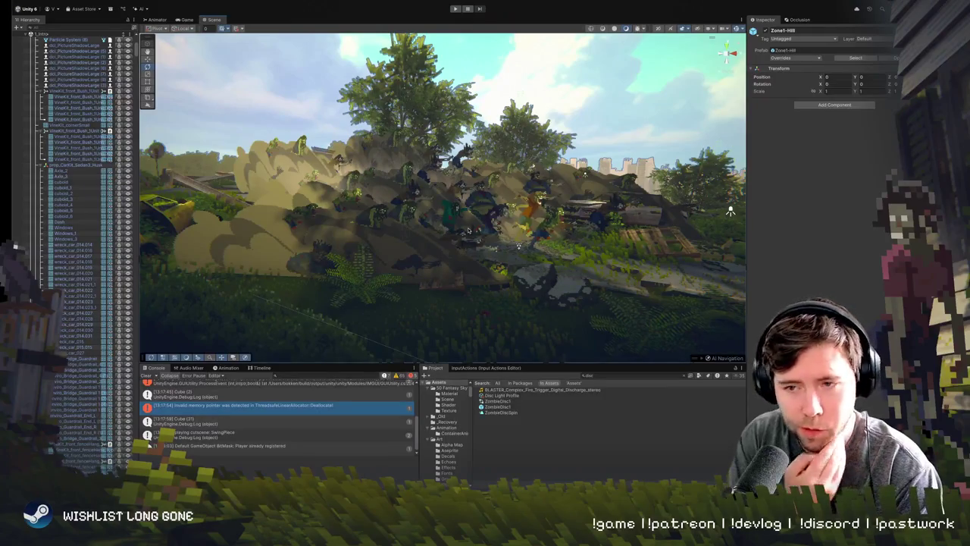
{"action": "key", "text": "w"}
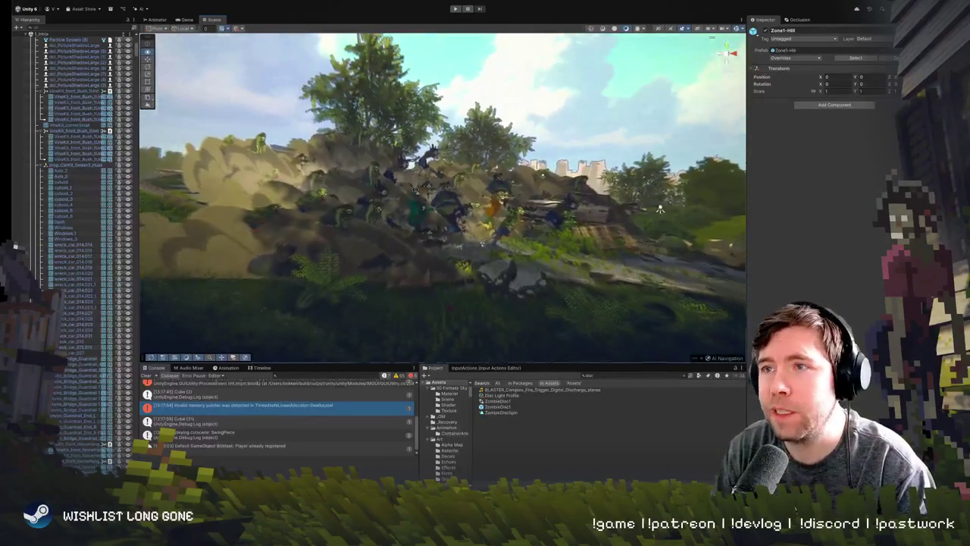
{"action": "key", "text": "s"}
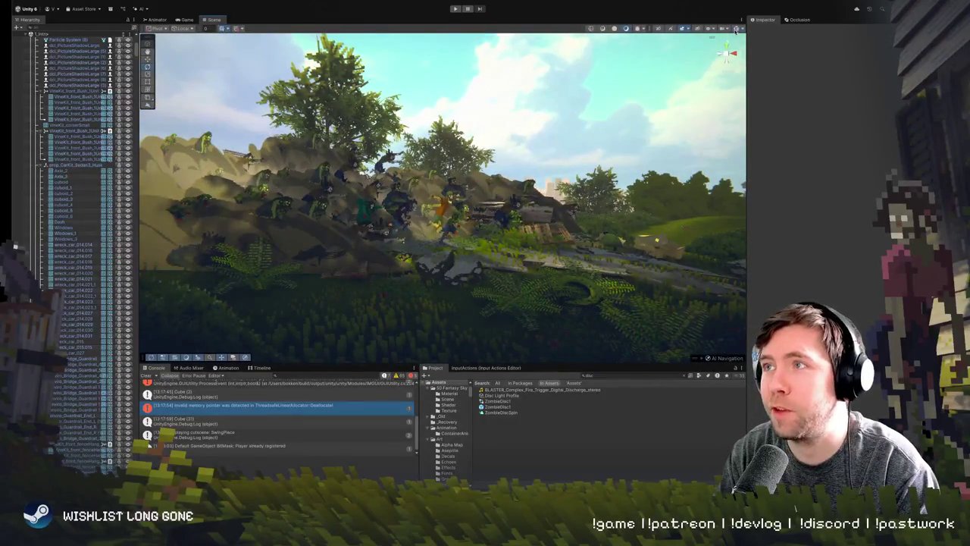
{"action": "key", "text": "w"}
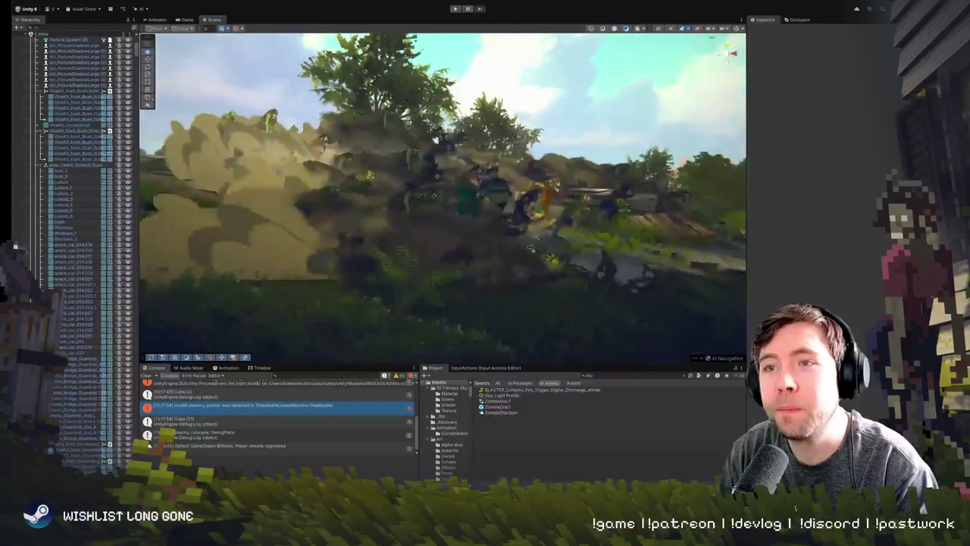
{"action": "key", "text": "w"}
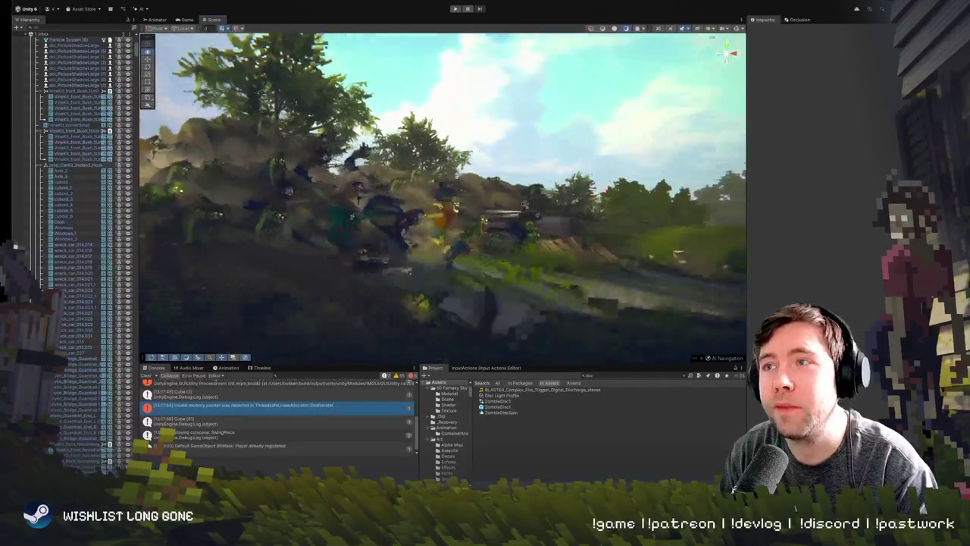
{"action": "left_click", "coordinate": [455, 8]}
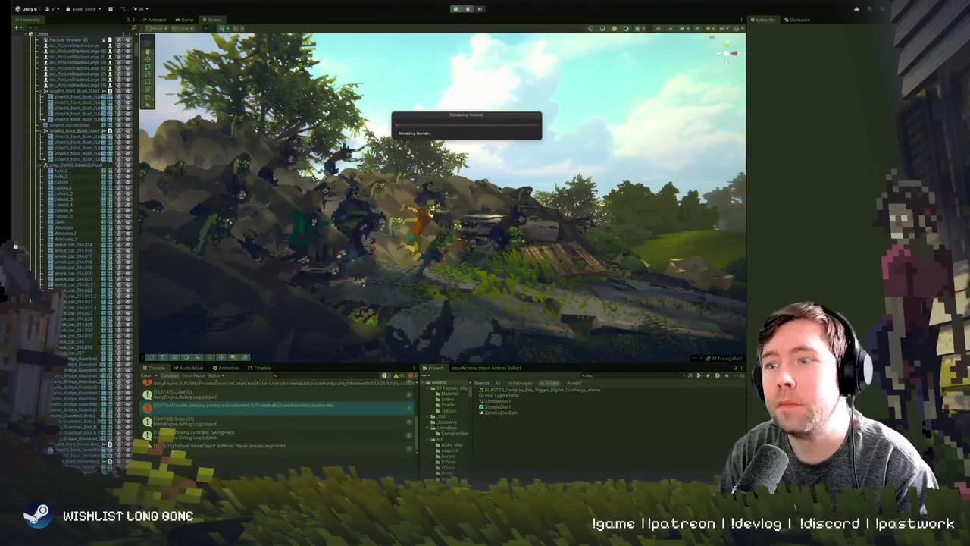
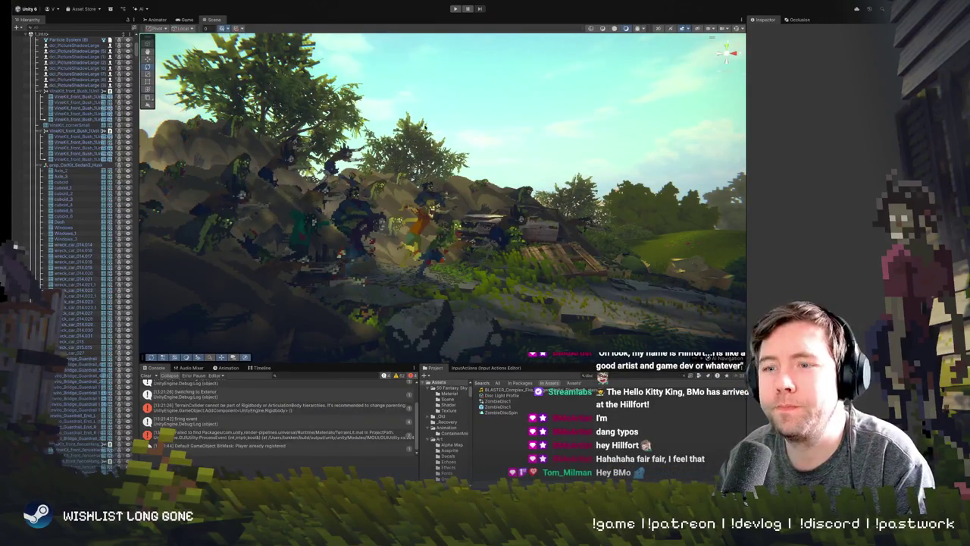
Select Zone1-Hill, deselect it, and orbit the Scene view around the zombie horde
{"action": "left_click", "coordinate": [404, 251]}
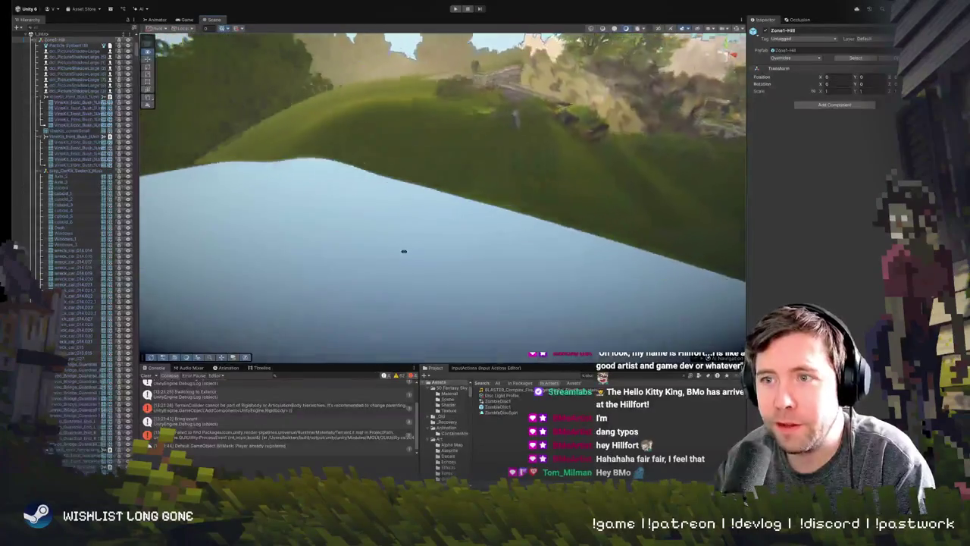
{"action": "key", "text": "ctrl+z"}
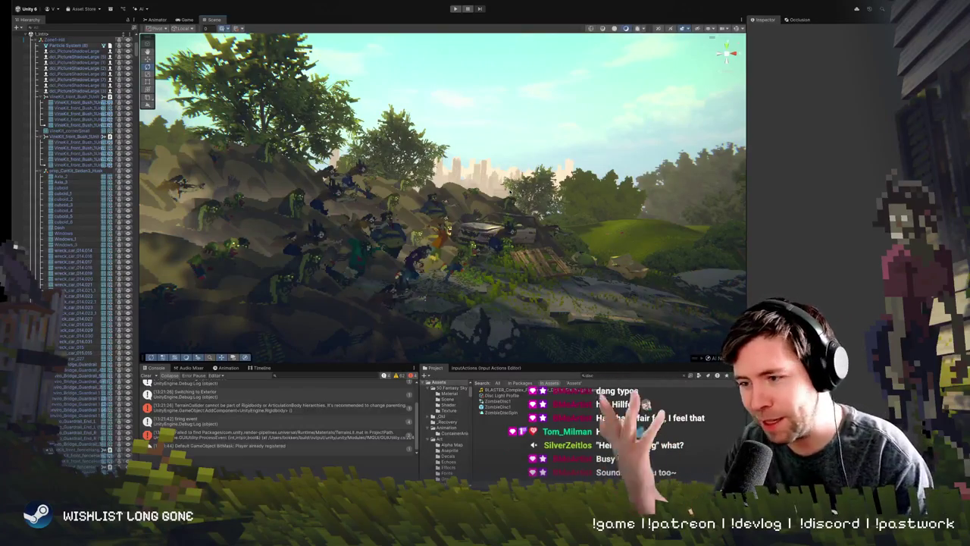
{"action": "mouse_move", "coordinate": [510, 192]}
{"action": "left_mouse_down"}
{"action": "mouse_move", "coordinate": [421, 184]}
{"action": "mouse_move", "coordinate": [424, 154]}
{"action": "mouse_move", "coordinate": [424, 175]}
{"action": "left_mouse_up"}
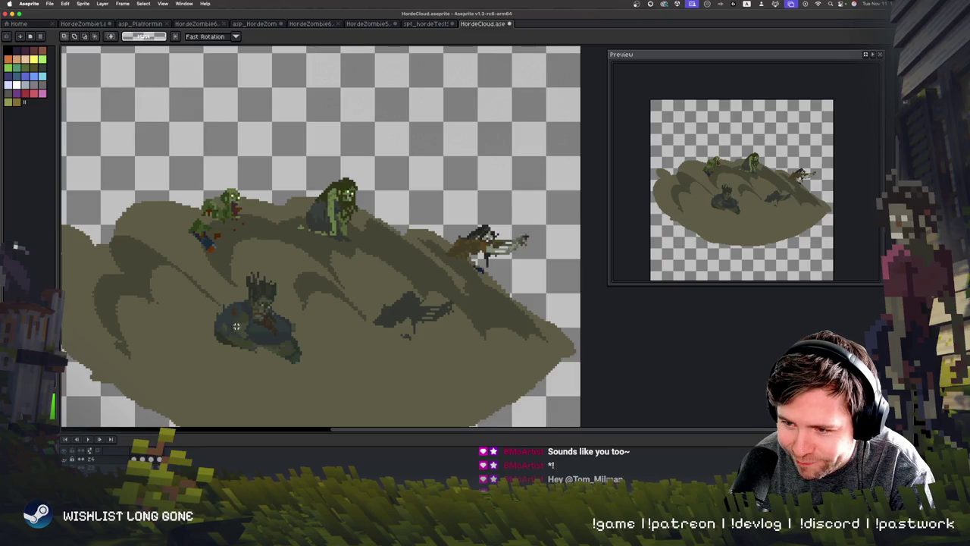
Undo and redo the rotation to compare the rotated and unrotated shadow blob
{"action": "key", "text": "Escape"}
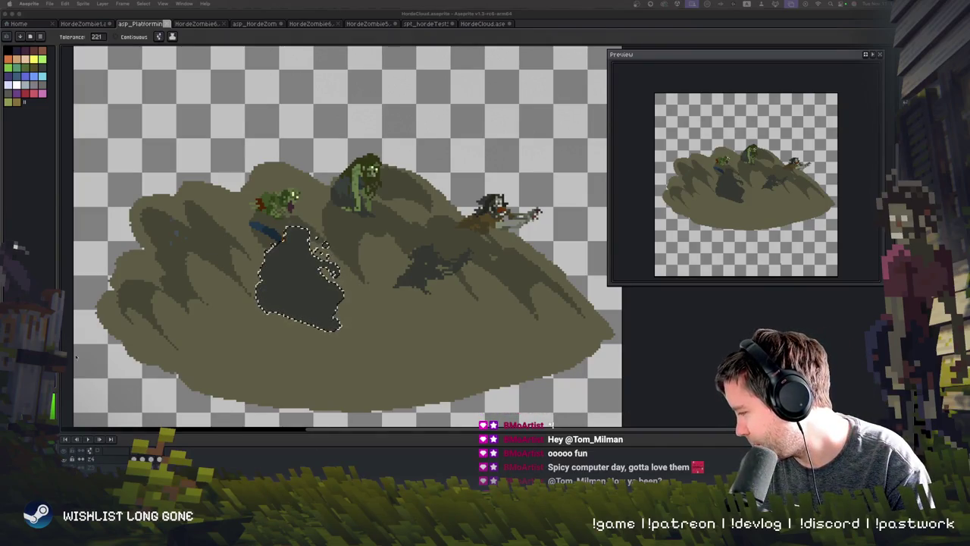
{"action": "key", "text": "ctrl+z"}
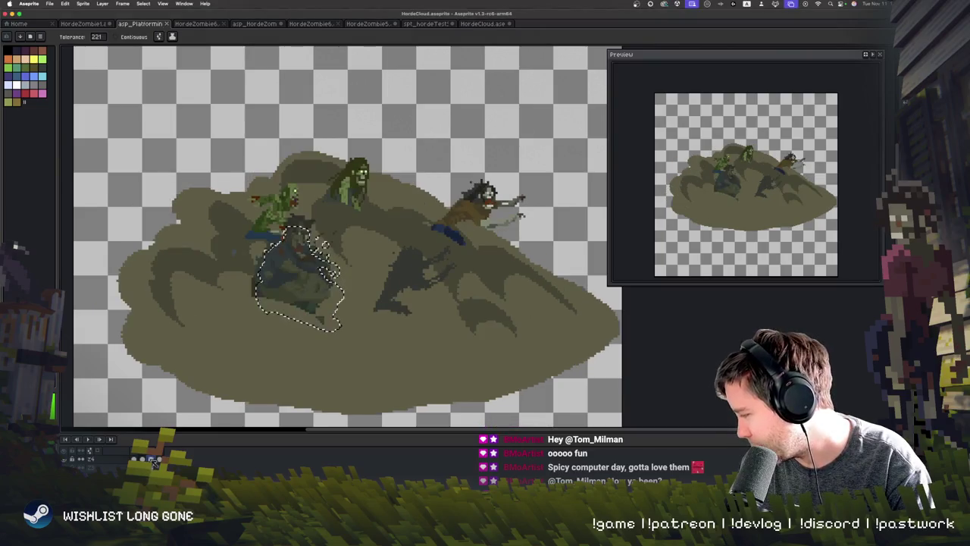
{"action": "key", "text": "ctrl+z"}
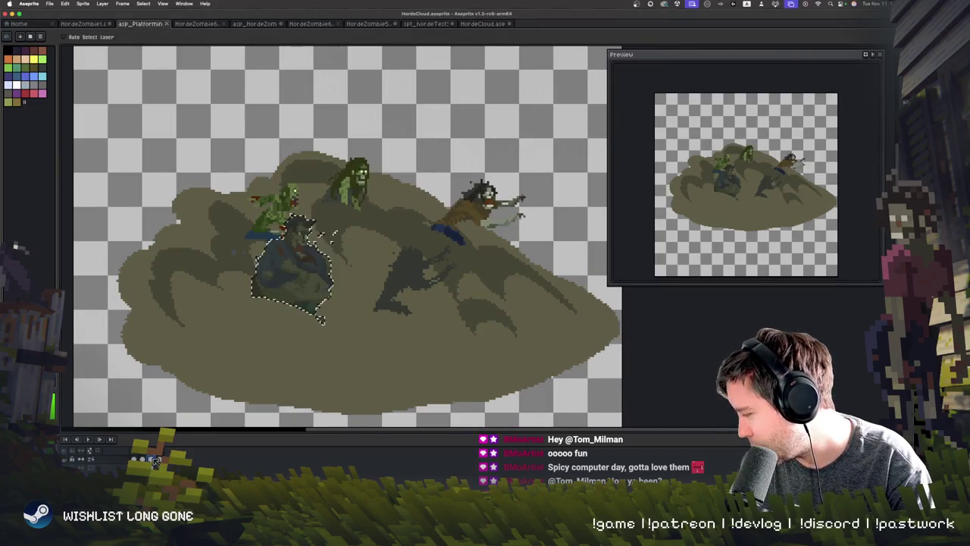
{"action": "key", "text": "ctrl+shift+z"}
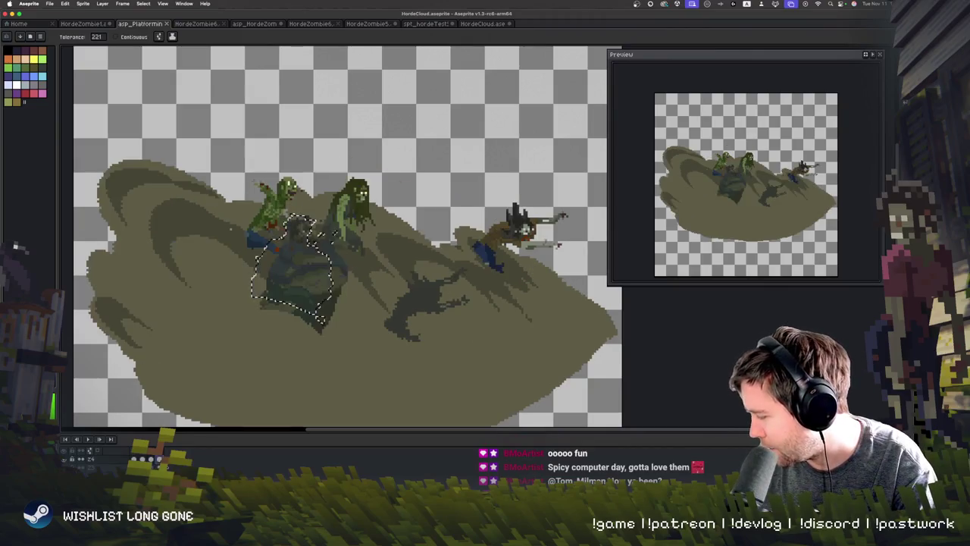
Re-enter transform on the selected shadow blob and commit the rotated version
{"action": "key", "text": "ctrl"}
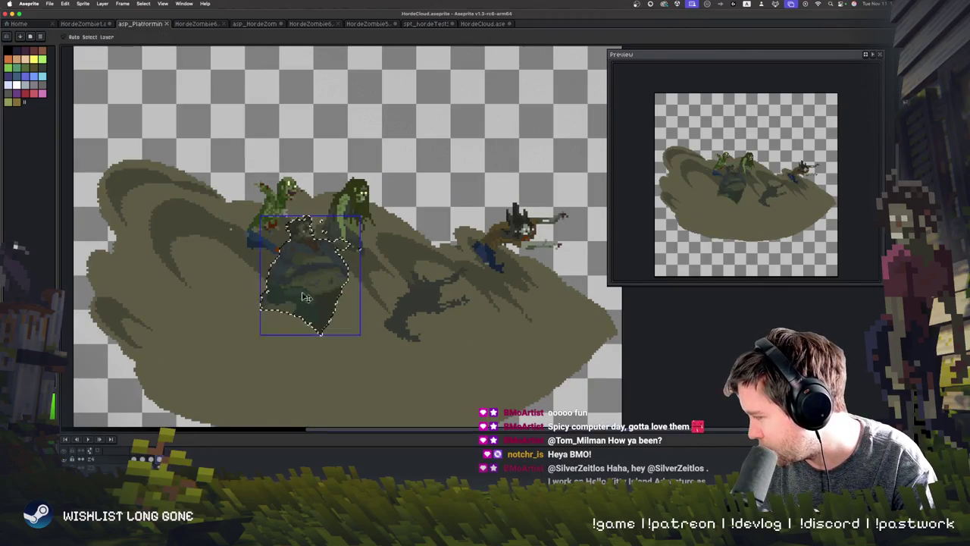
{"action": "key", "text": "ctrl+z"}
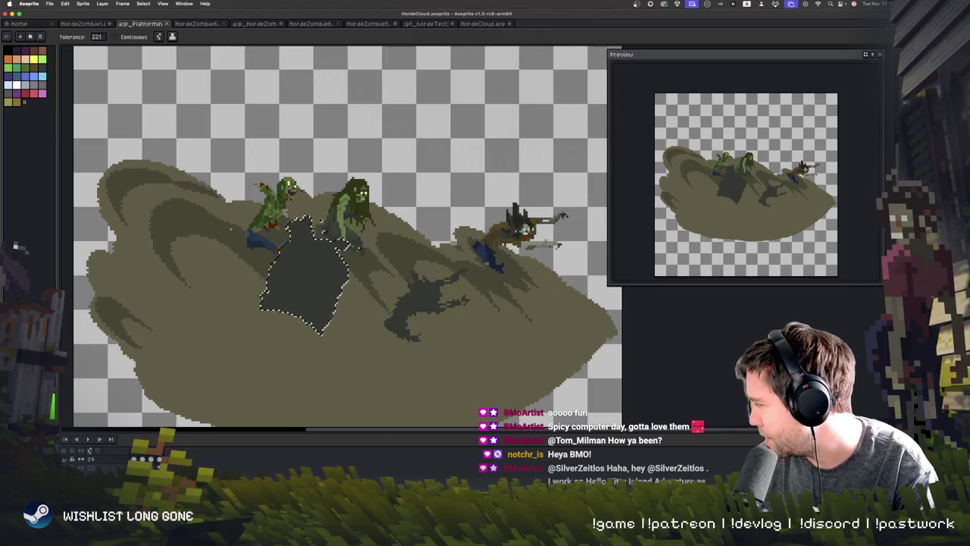
{"action": "key", "text": "ctrl+t"}
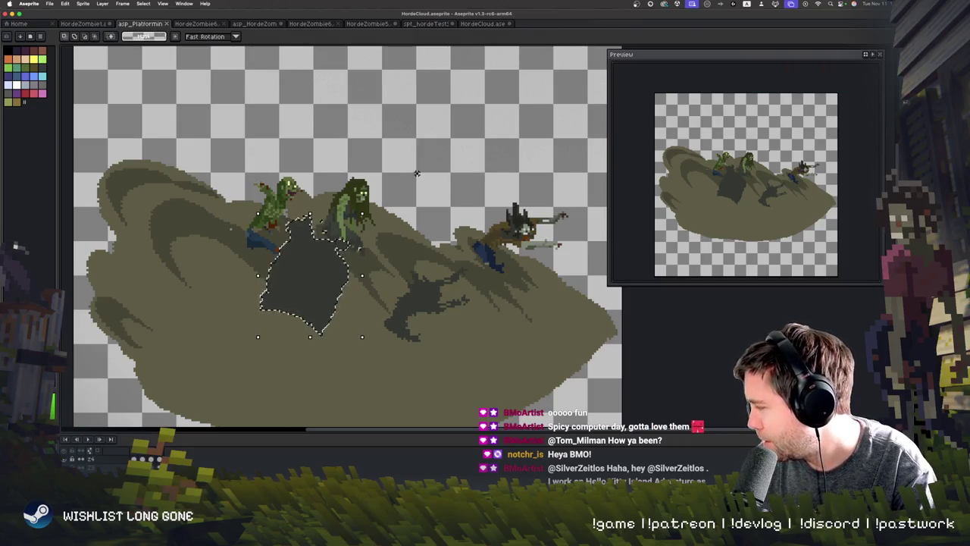
{"action": "key", "text": "Escape"}
{"action": "key", "text": "ctrl"}
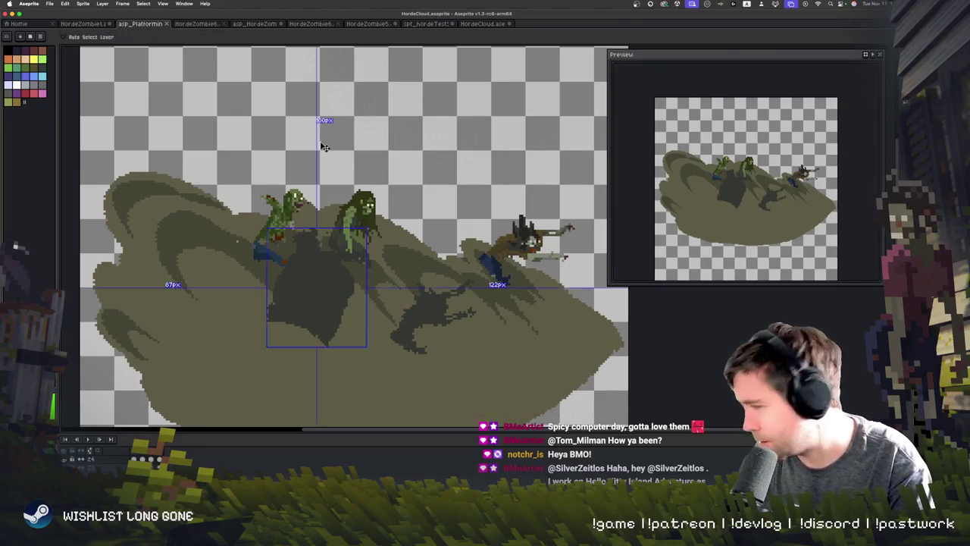
Re-export the HordeCloud sprite with File > Export > Repeat Last Export
{"action": "left_click", "coordinate": [49, 4]}
{"action": "mouse_move", "coordinate": [76, 77]}
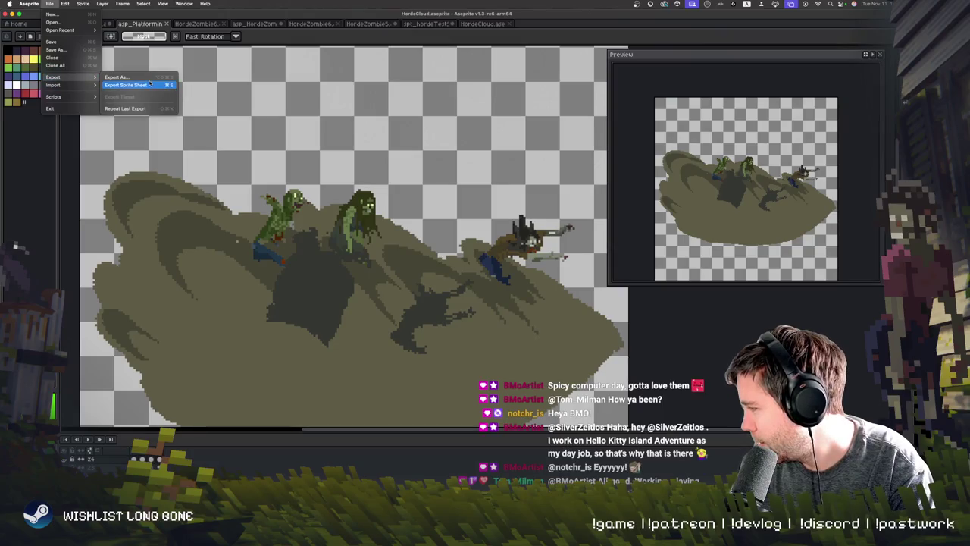
{"action": "left_click", "coordinate": [174, 143]}
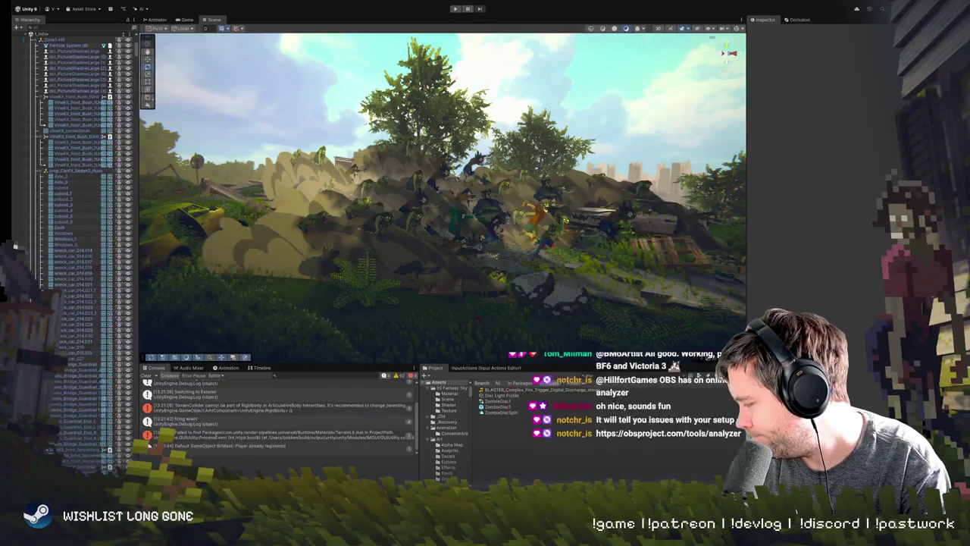
Switch from Unity back to the HordeCloud sprite in Aseprite
{"action": "key", "text": "super+Tab"}
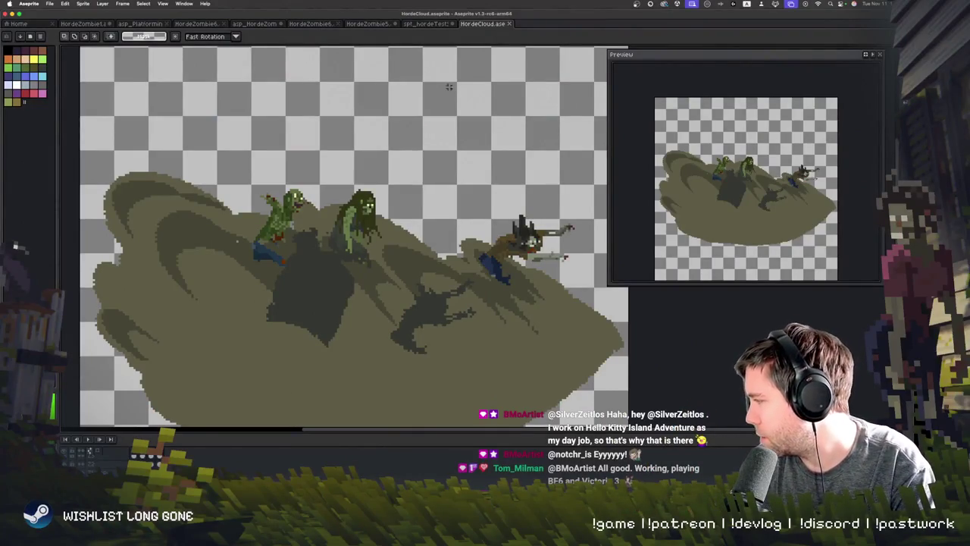
Look through the Sprite, Edit and Layer menus, then open Edit > Adjustments > Hue/Saturation
{"action": "left_click", "coordinate": [83, 4]}
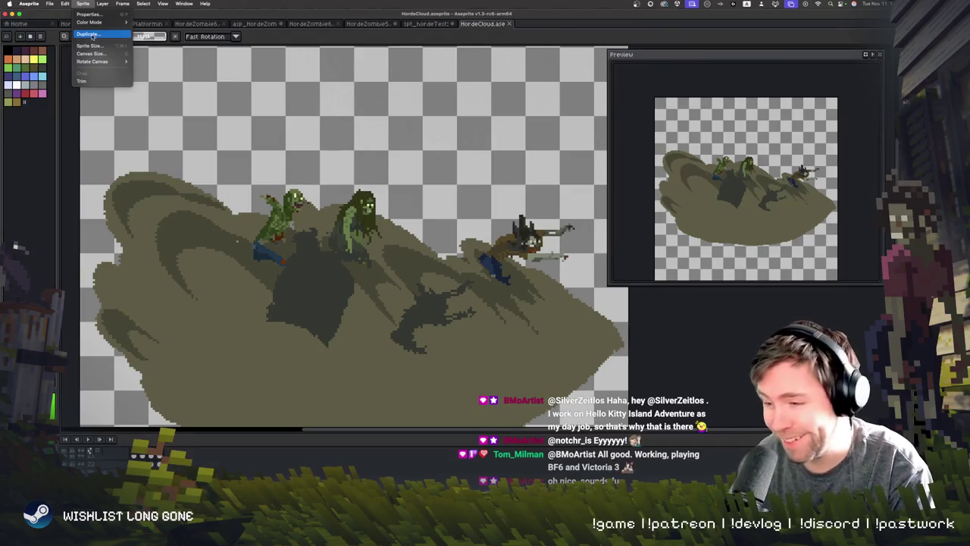
{"action": "mouse_move", "coordinate": [65, 4]}
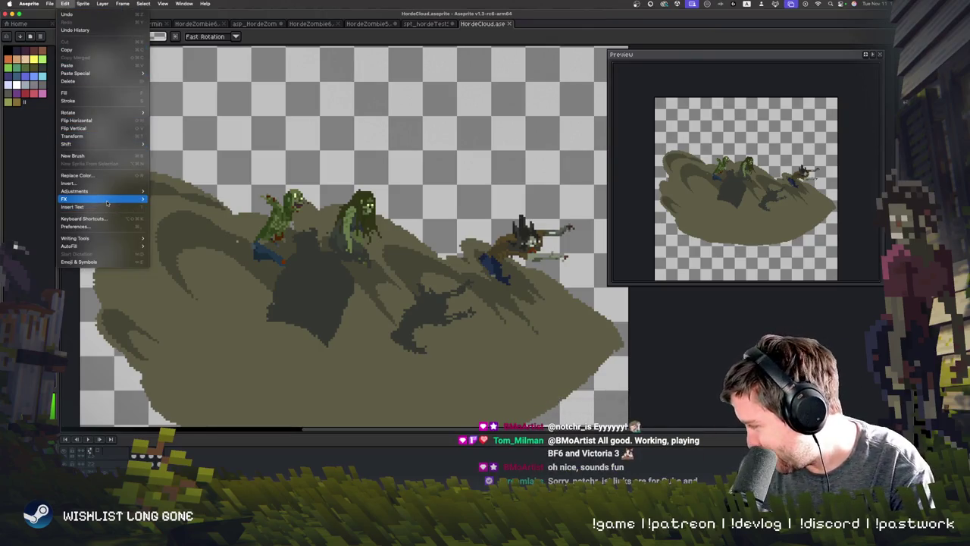
{"action": "mouse_move", "coordinate": [103, 6]}
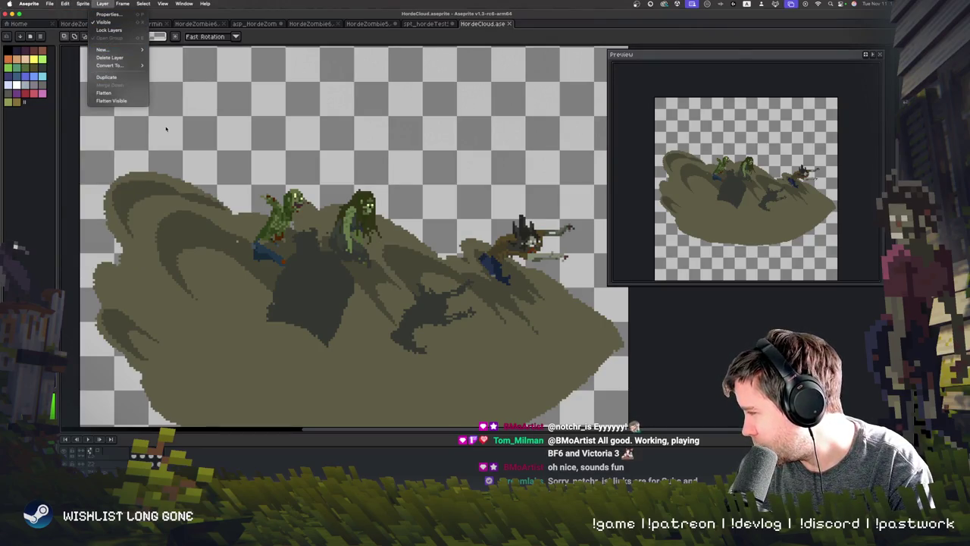
{"action": "left_click", "coordinate": [201, 206]}
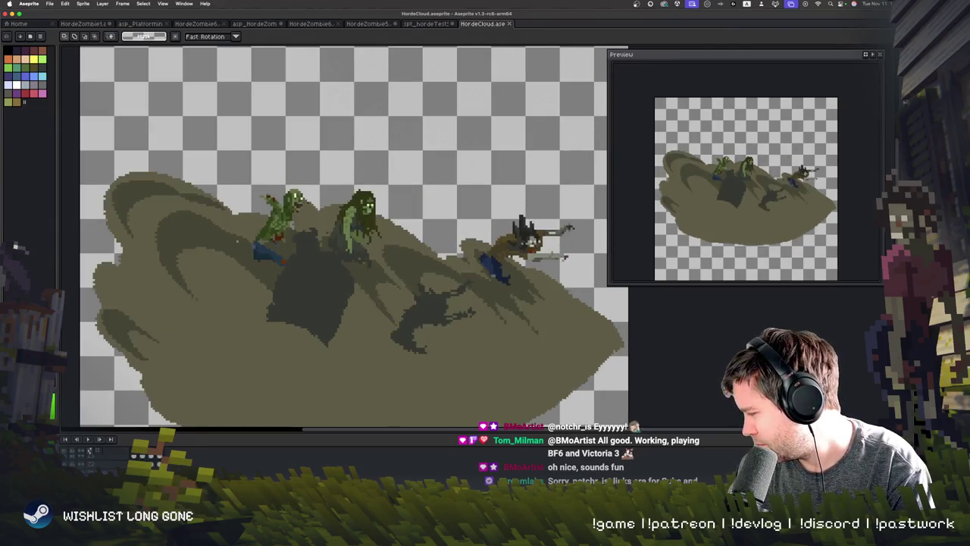
{"action": "left_click", "coordinate": [111, 6]}
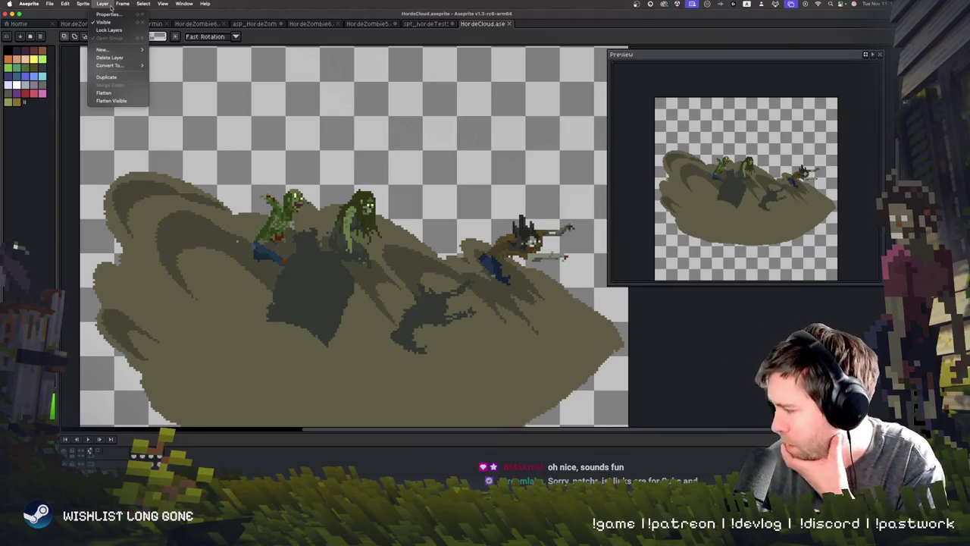
{"action": "mouse_move", "coordinate": [86, 5]}
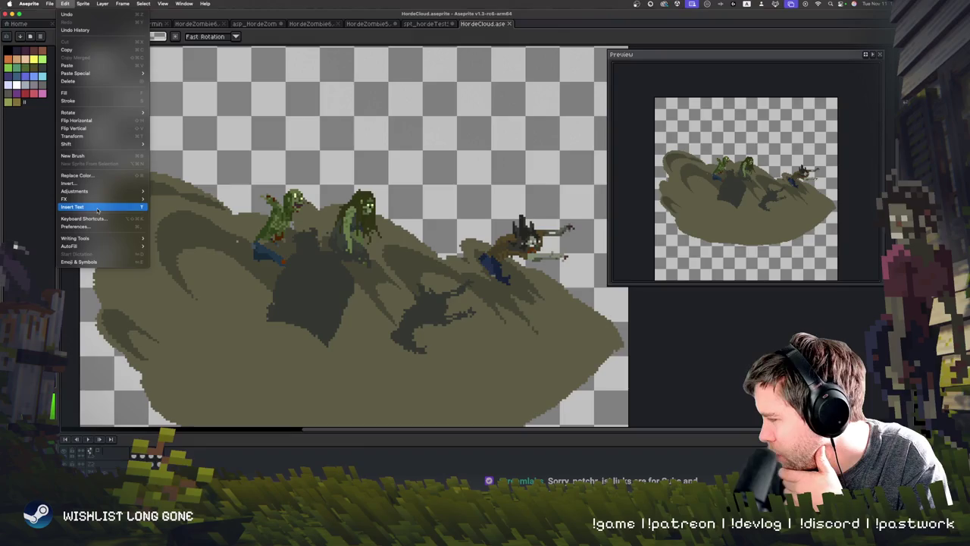
{"action": "mouse_move", "coordinate": [106, 191]}
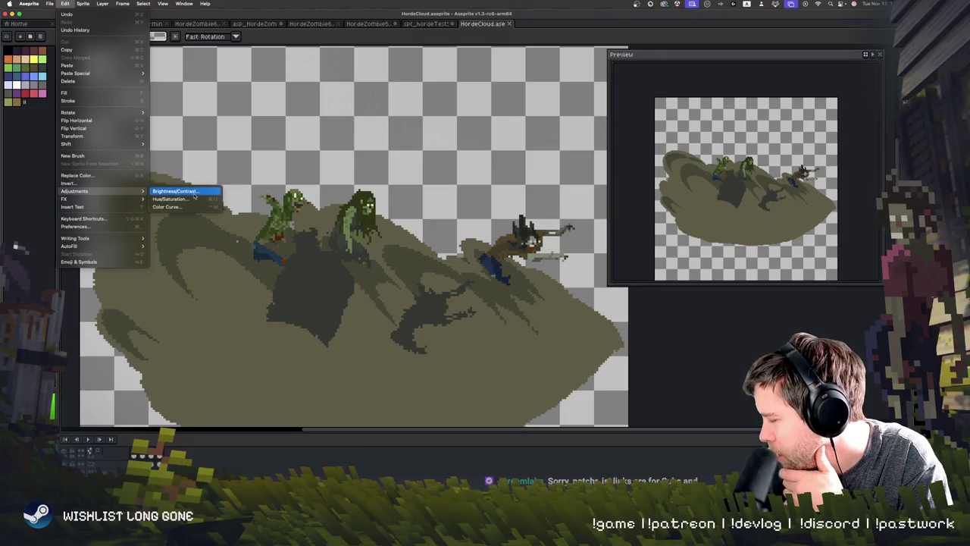
{"action": "left_click", "coordinate": [189, 198]}
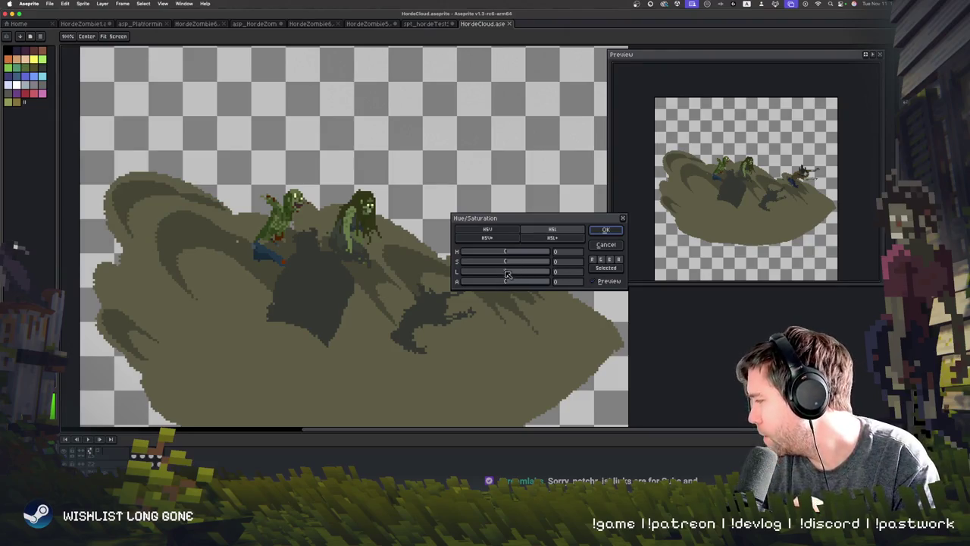
Lower the cloud's alpha slightly in Hue/Saturation and apply the adjustment
{"action": "left_click_drag", "start_coordinate": [507, 284], "coordinate": [501, 284]}
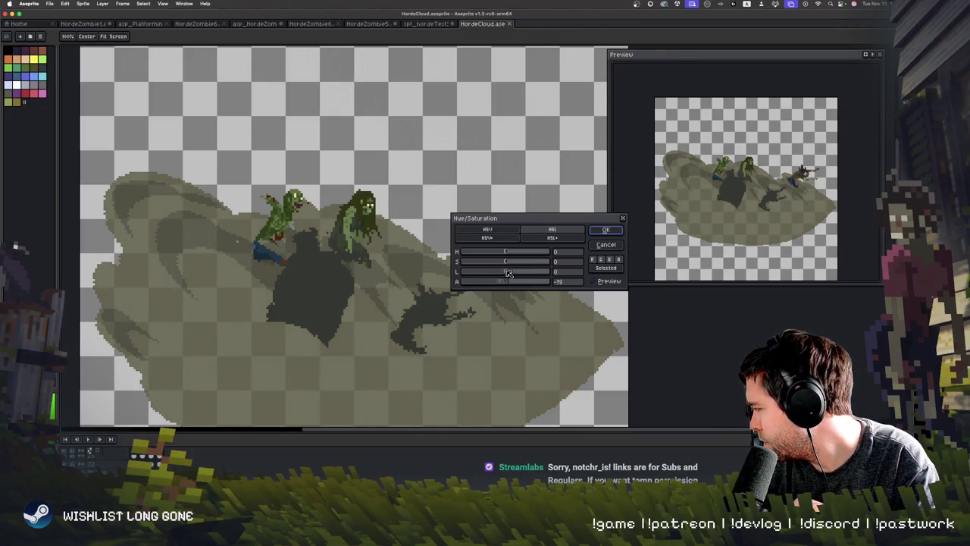
{"action": "left_click", "coordinate": [606, 230]}
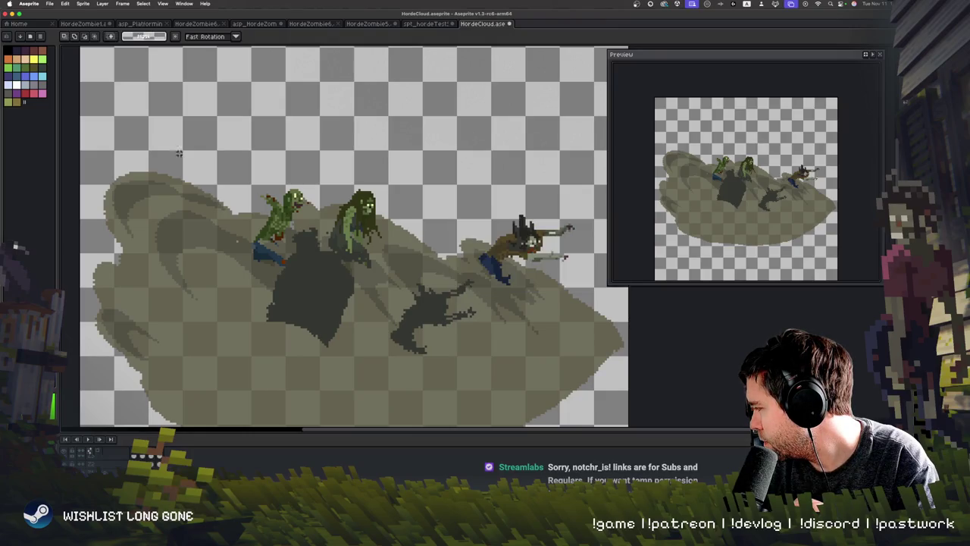
{"action": "left_click", "coordinate": [83, 4]}
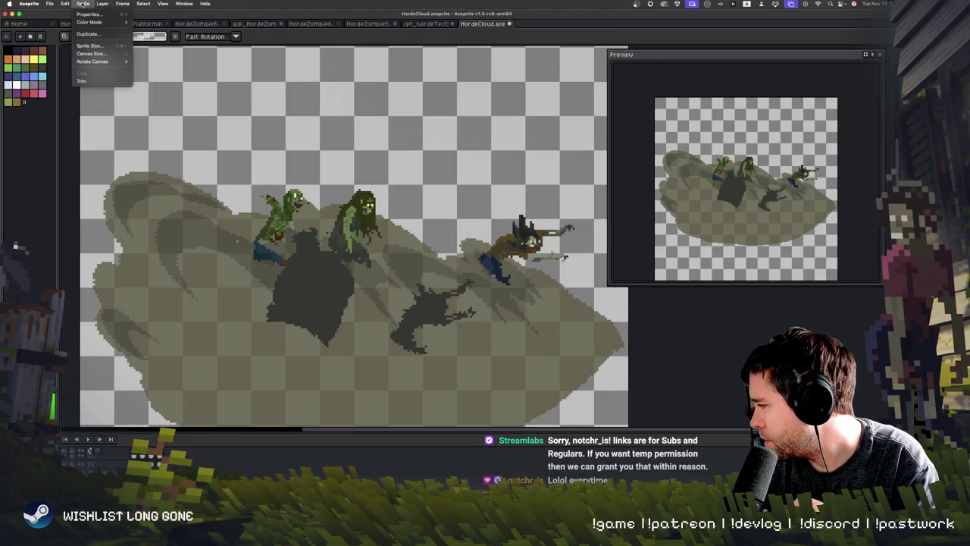
{"action": "key", "text": "Escape"}
{"action": "key", "text": "Return"}
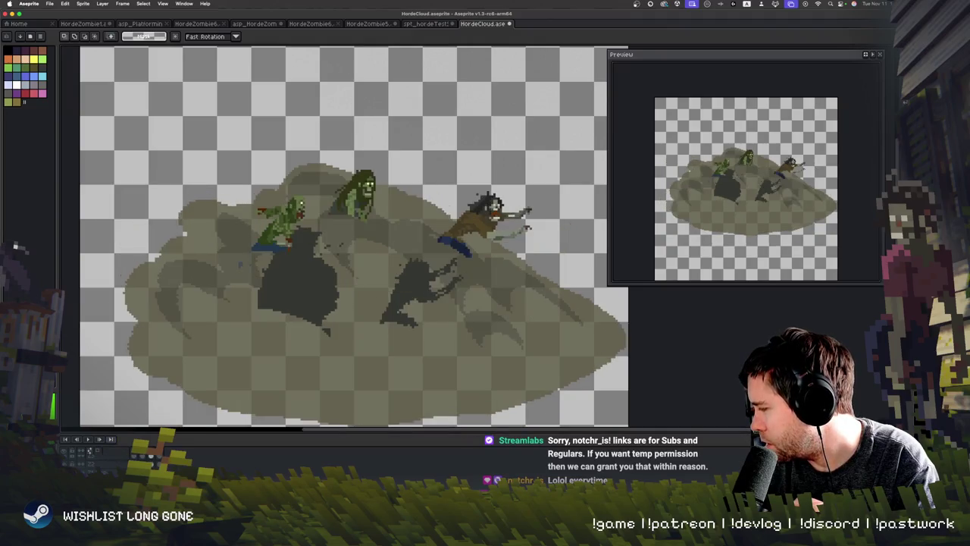
Export the HordeCloud sprite through File > Export
{"action": "left_click", "coordinate": [49, 3]}
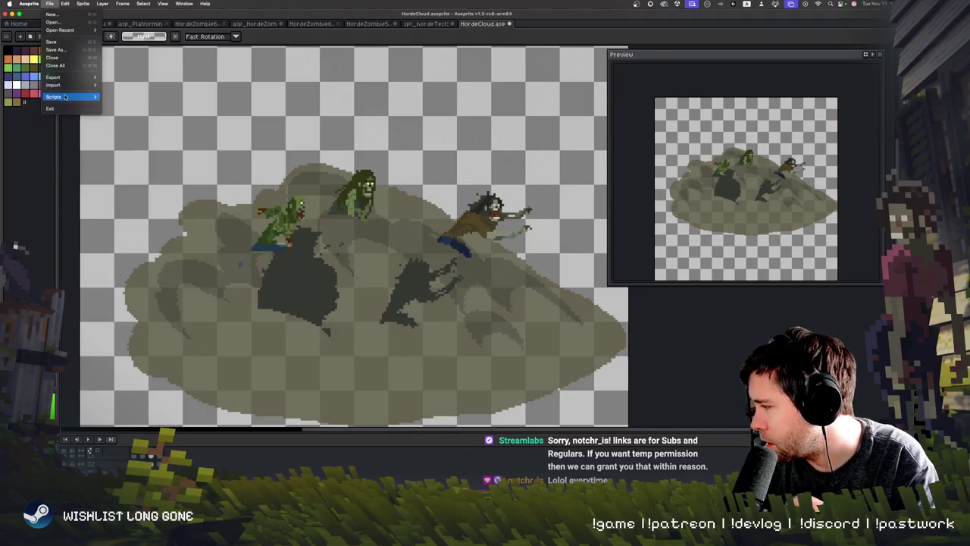
{"action": "mouse_move", "coordinate": [69, 79]}
{"action": "left_click", "coordinate": [125, 109]}
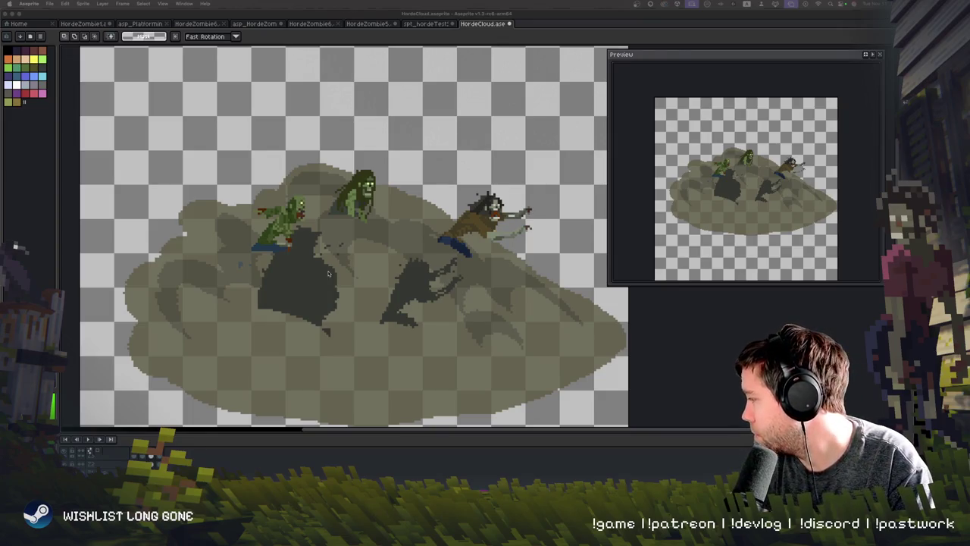
Cancel the pending rotation so the cloud returns to its unrotated shape
{"action": "left_click", "coordinate": [347, 254]}
{"action": "key", "text": "Escape"}
{"action": "key", "text": "m"}
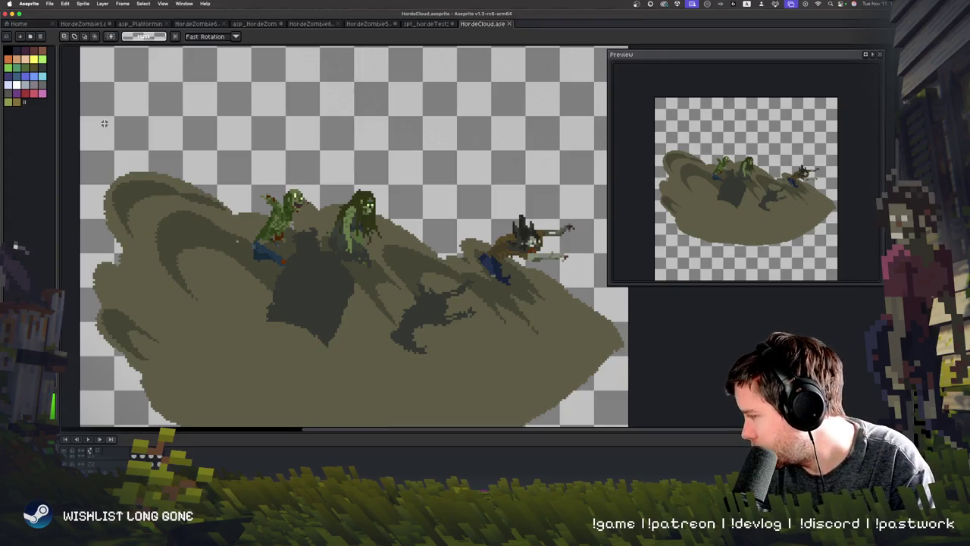
{"action": "left_click", "coordinate": [89, 5]}
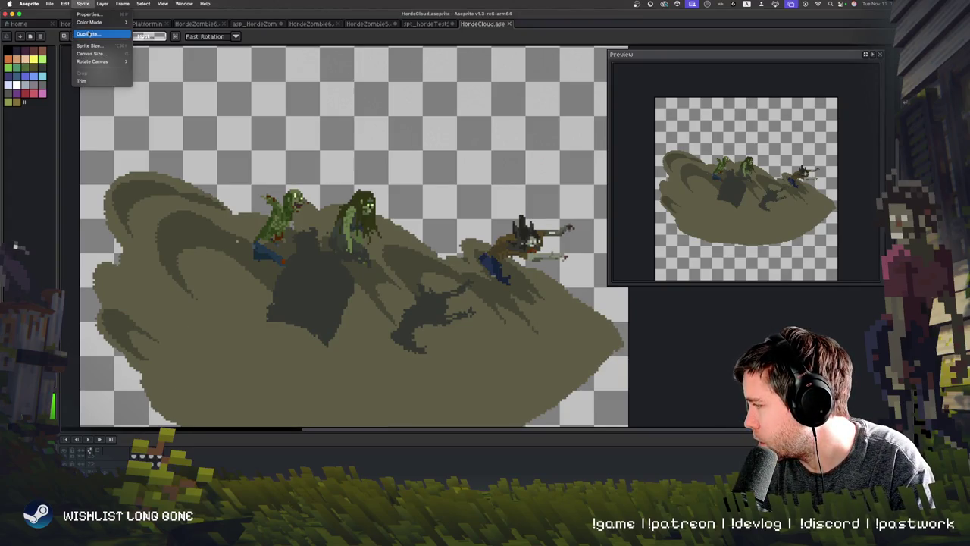
Apply Brightness/Contrast with lower brightness and slightly higher contrast, then drag to re-angle the cloud
{"action": "mouse_move", "coordinate": [101, 4]}
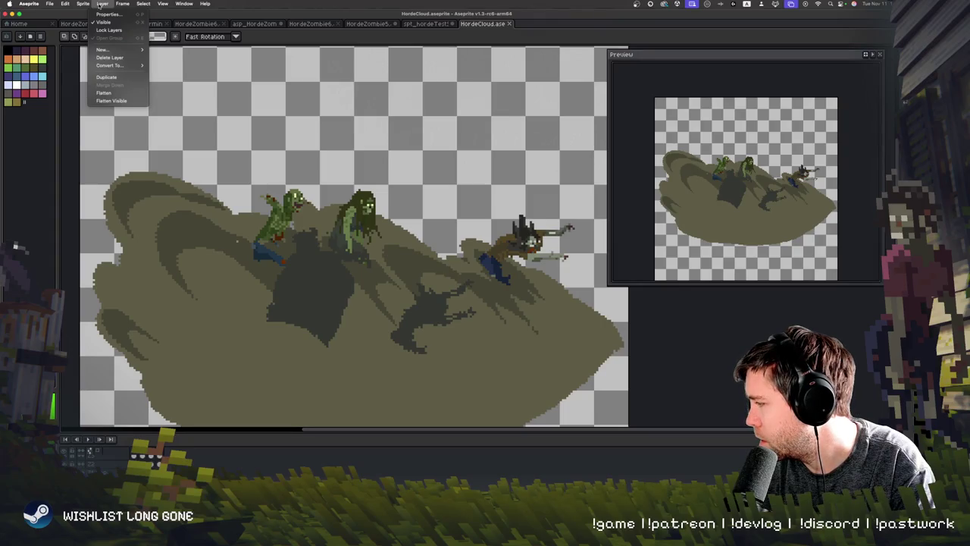
{"action": "mouse_move", "coordinate": [66, 4]}
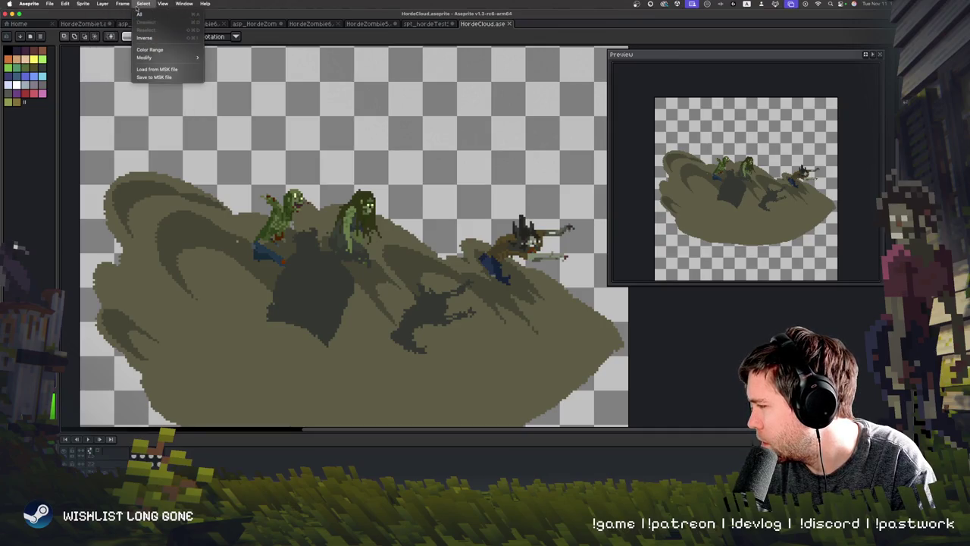
{"action": "mouse_move", "coordinate": [165, 4]}
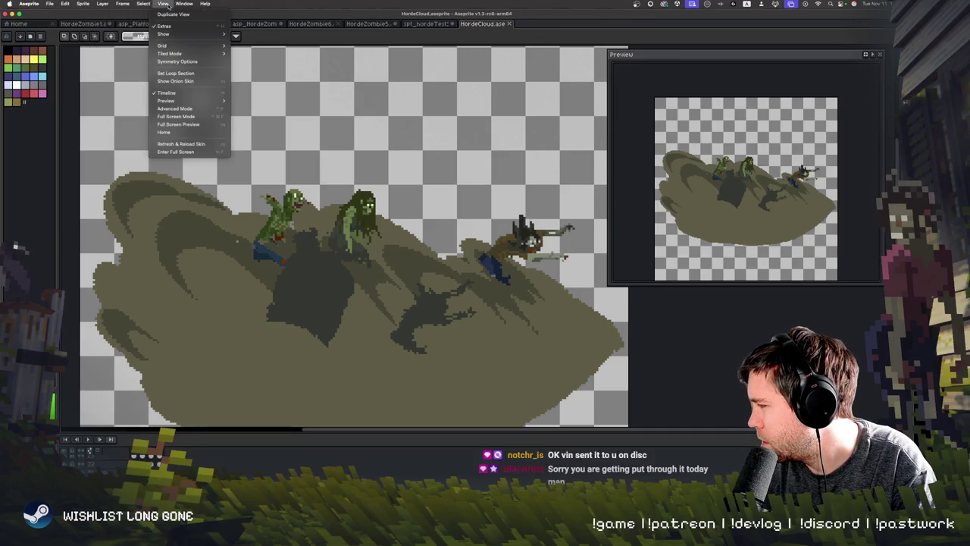
{"action": "left_click", "coordinate": [213, 300]}
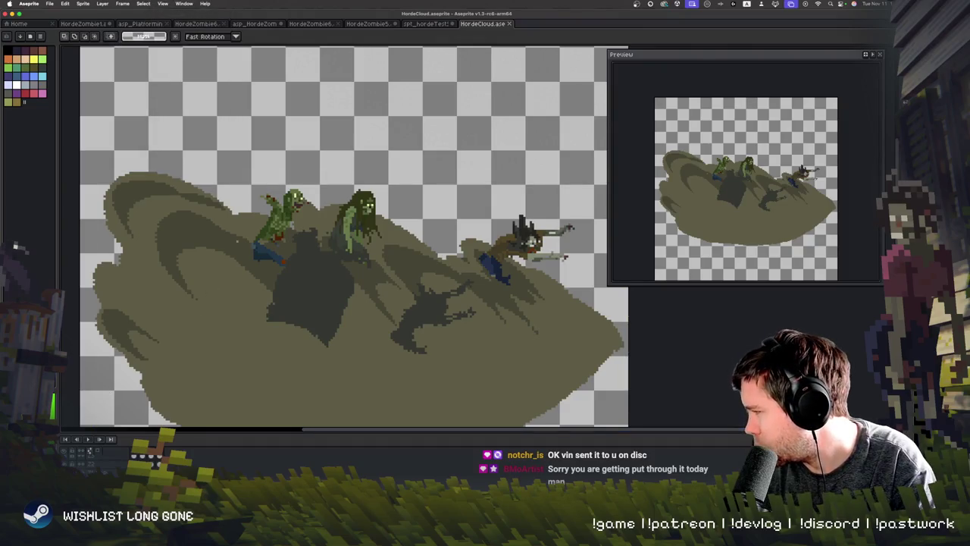
{"action": "left_click", "coordinate": [67, 4]}
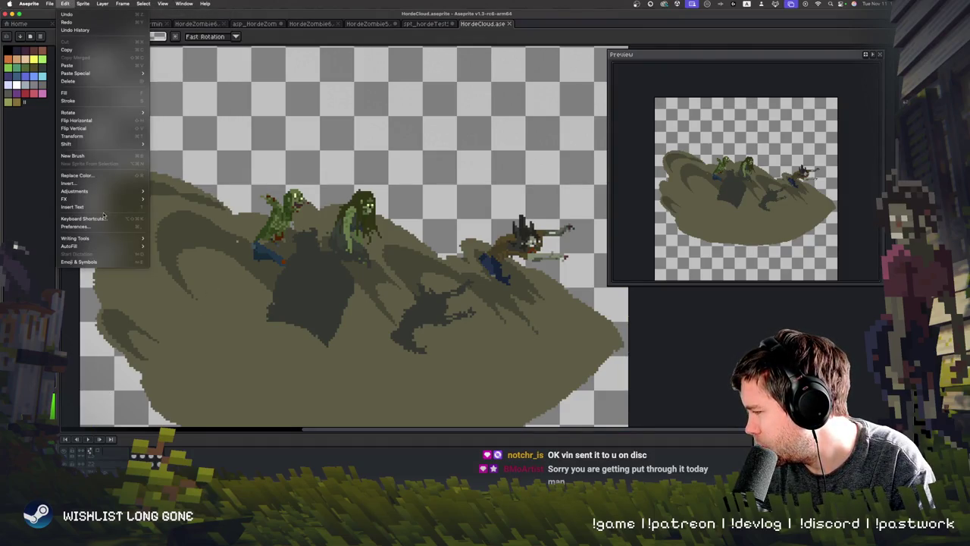
{"action": "mouse_move", "coordinate": [121, 191]}
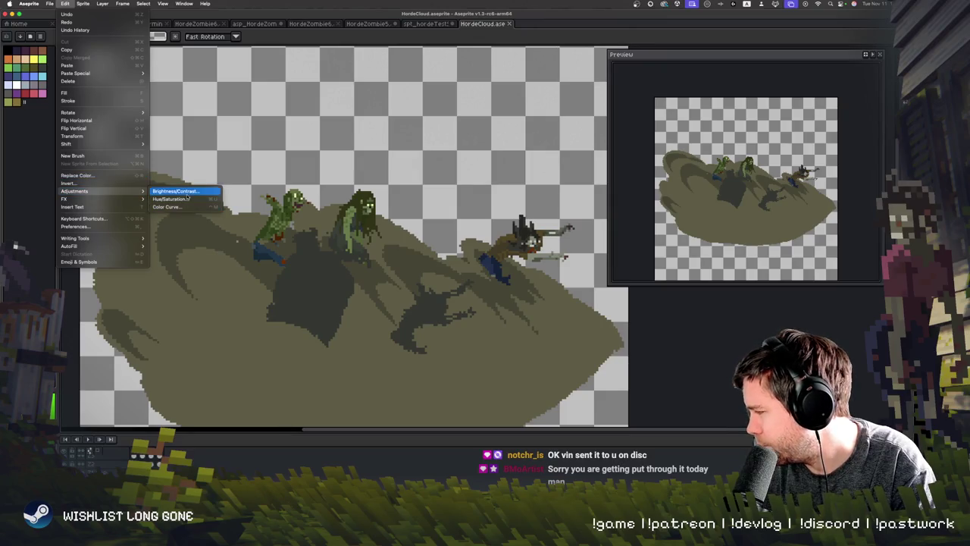
{"action": "left_click", "coordinate": [186, 191]}
{"action": "mouse_move", "coordinate": [433, 281]}
{"action": "left_mouse_down"}
{"action": "mouse_move", "coordinate": [444, 280]}
{"action": "mouse_move", "coordinate": [417, 256]}
{"action": "mouse_move", "coordinate": [424, 279]}
{"action": "mouse_move", "coordinate": [411, 256]}
{"action": "left_mouse_up"}
{"action": "left_click", "coordinate": [432, 279]}
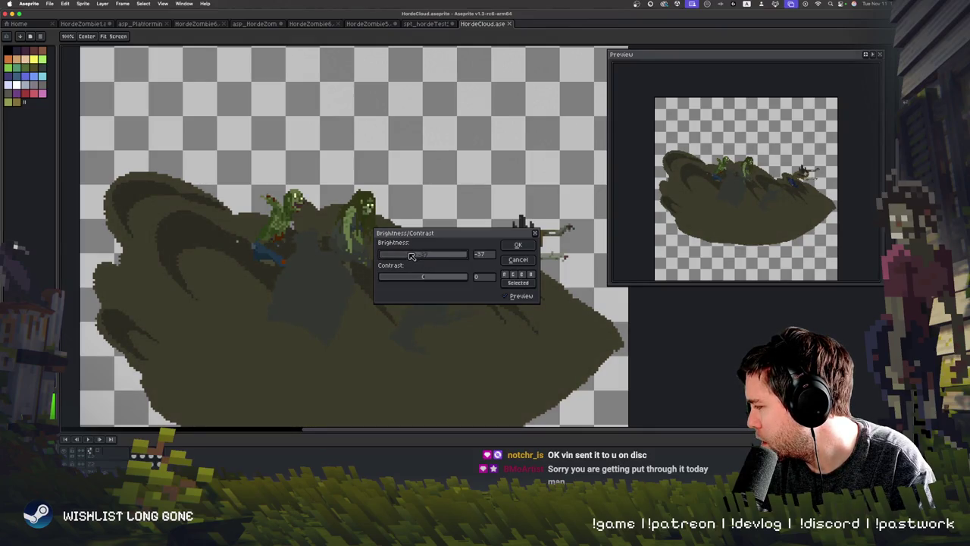
{"action": "left_click", "coordinate": [516, 244]}
{"action": "mouse_move", "coordinate": [458, 171]}
{"action": "left_mouse_down"}
{"action": "mouse_move", "coordinate": [382, 285]}
{"action": "mouse_move", "coordinate": [359, 262]}
{"action": "mouse_move", "coordinate": [400, 263]}
{"action": "left_mouse_up"}
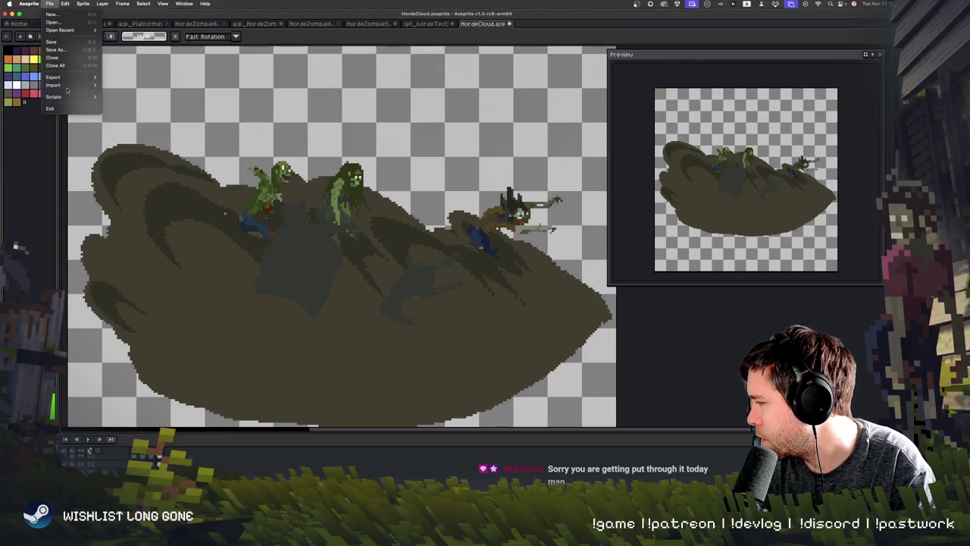
Repeat the last export of the darker cloud and switch to Unity
{"action": "mouse_move", "coordinate": [72, 77]}
{"action": "left_click", "coordinate": [133, 109]}
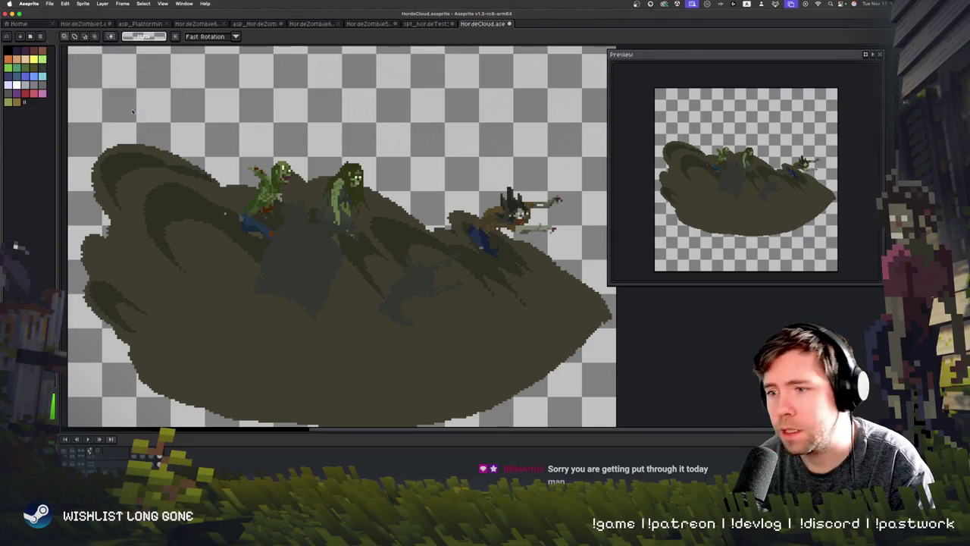
{"action": "key", "text": "super+Tab"}
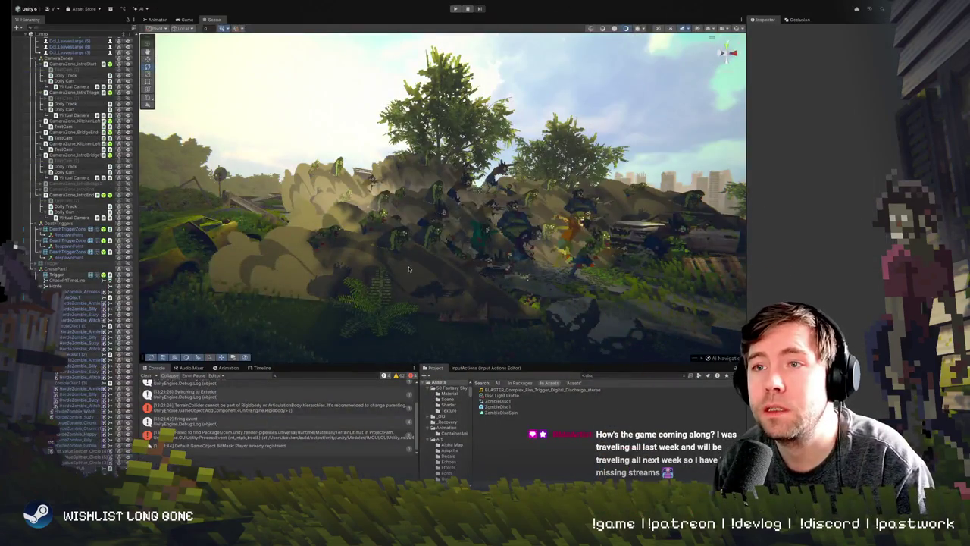
Zoom the Scene view closer to the horde and start Play mode
{"action": "left_click", "coordinate": [408, 269]}
{"action": "scroll", "coordinate": [409, 269], "scroll_direction": "up", "scroll_amount": 2}
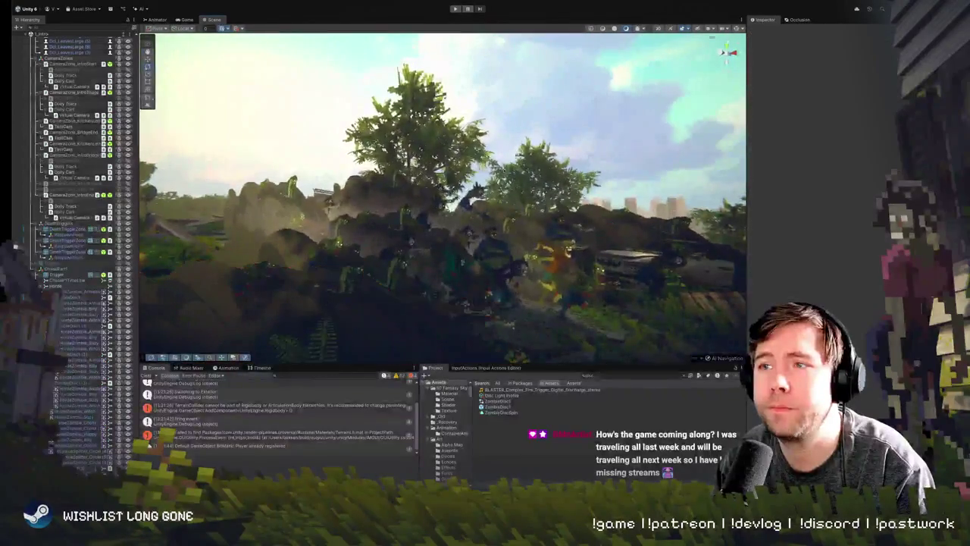
{"action": "scroll", "coordinate": [524, 180], "scroll_direction": "up", "scroll_amount": 5}
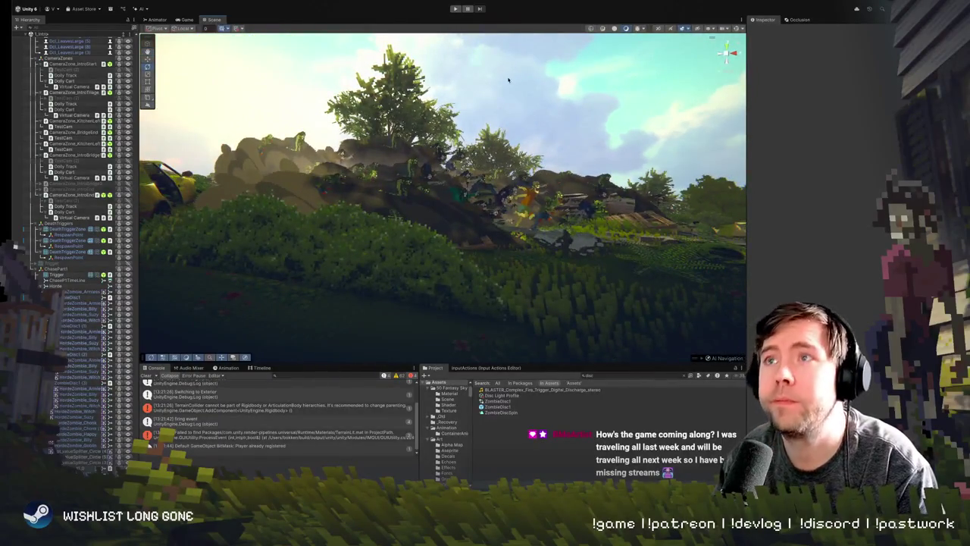
{"action": "left_click", "coordinate": [456, 9]}
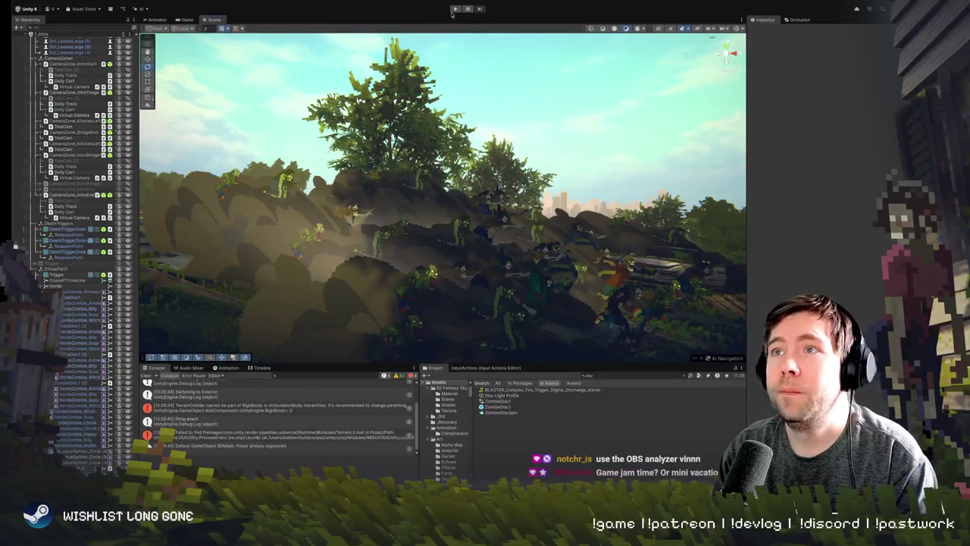
Run the game in Play mode, then press Play again to stop it
{"action": "key", "text": "ctrl+p"}
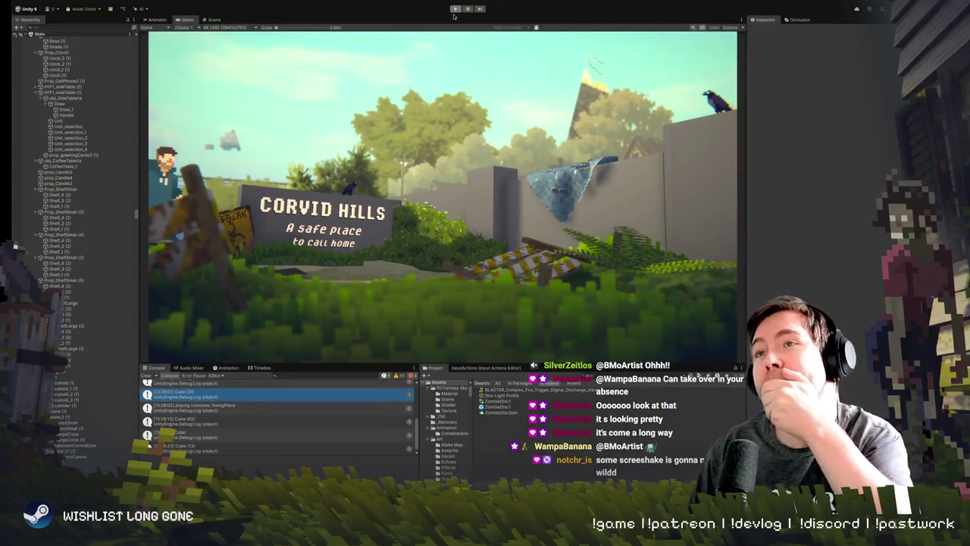
{"action": "left_click", "coordinate": [454, 14]}
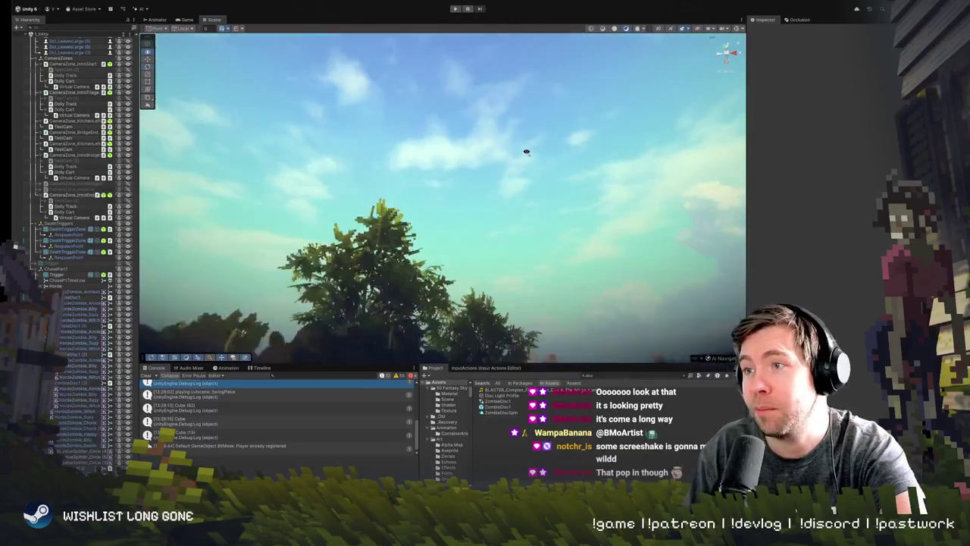
Swing the Scene view down toward the hillside and enter Play mode
{"action": "mouse_move", "coordinate": [517, 182]}
{"action": "left_mouse_down"}
{"action": "mouse_move", "coordinate": [510, 218]}
{"action": "mouse_move", "coordinate": [517, 199]}
{"action": "mouse_move", "coordinate": [500, 206]}
{"action": "mouse_move", "coordinate": [547, 224]}
{"action": "mouse_move", "coordinate": [472, 41]}
{"action": "left_mouse_up"}
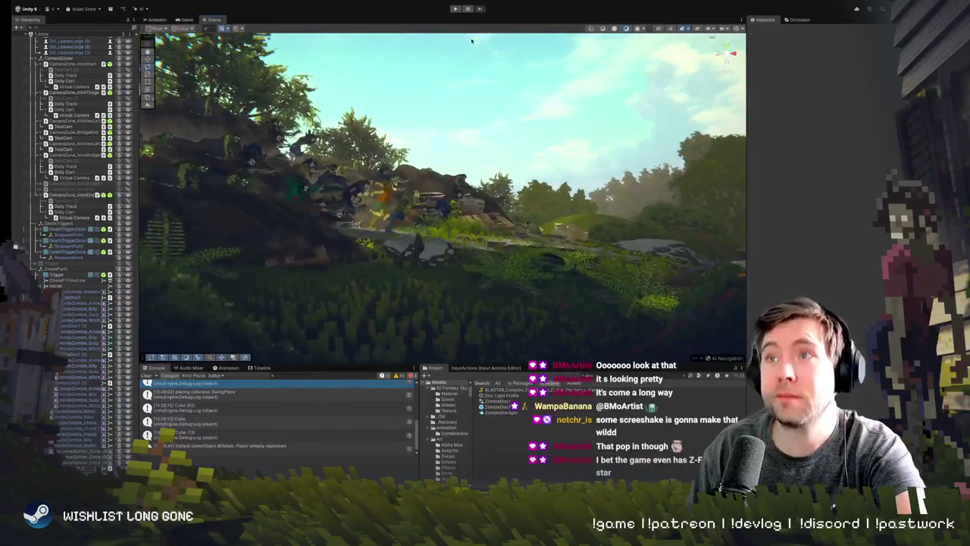
{"action": "left_click", "coordinate": [455, 8]}
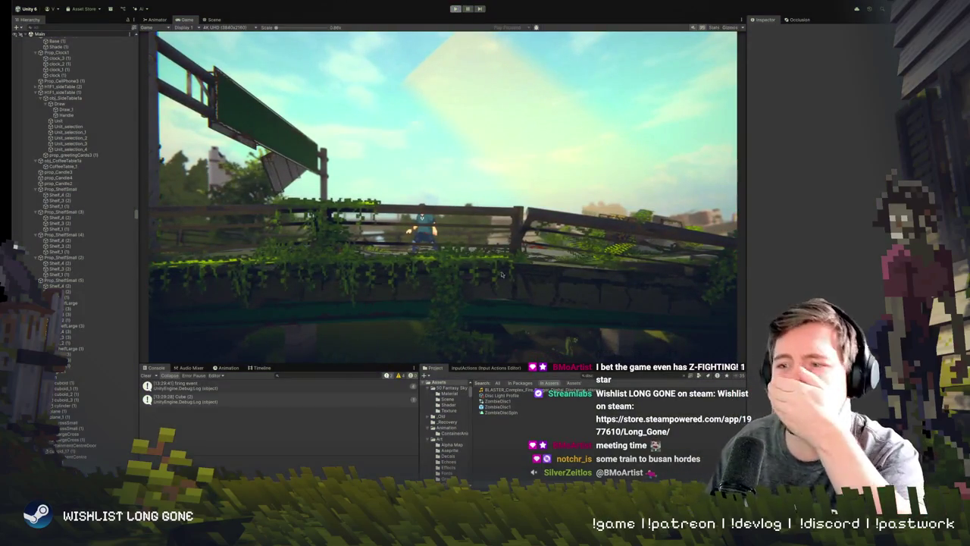
Stop the running game with Ctrl+P and fly the Scene view over to the horde-covered hill
{"action": "key", "text": "ctrl+p"}
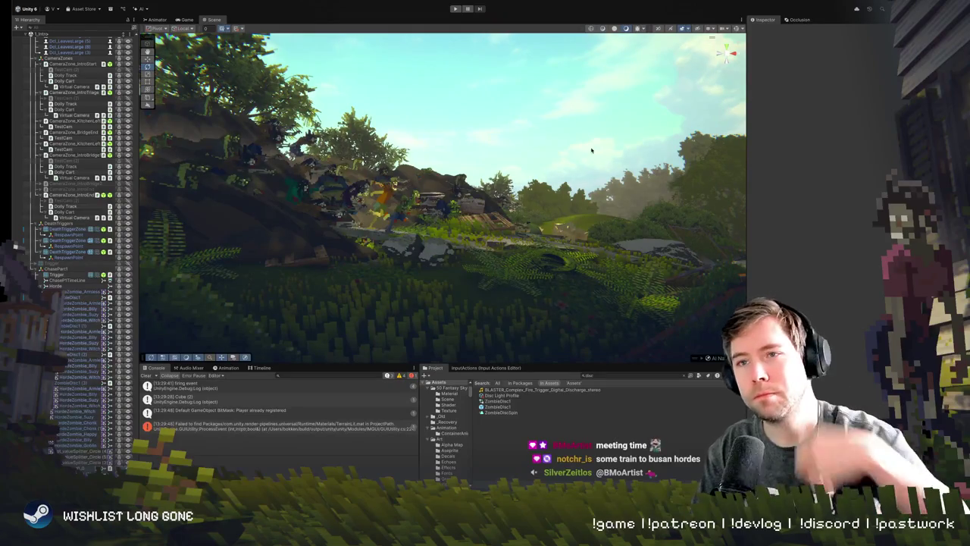
{"action": "mouse_move", "coordinate": [550, 158]}
{"action": "left_mouse_down"}
{"action": "mouse_move", "coordinate": [556, 204]}
{"action": "mouse_move", "coordinate": [560, 187]}
{"action": "mouse_move", "coordinate": [505, 149]}
{"action": "mouse_move", "coordinate": [514, 148]}
{"action": "mouse_move", "coordinate": [497, 168]}
{"action": "mouse_move", "coordinate": [509, 167]}
{"action": "left_mouse_up"}
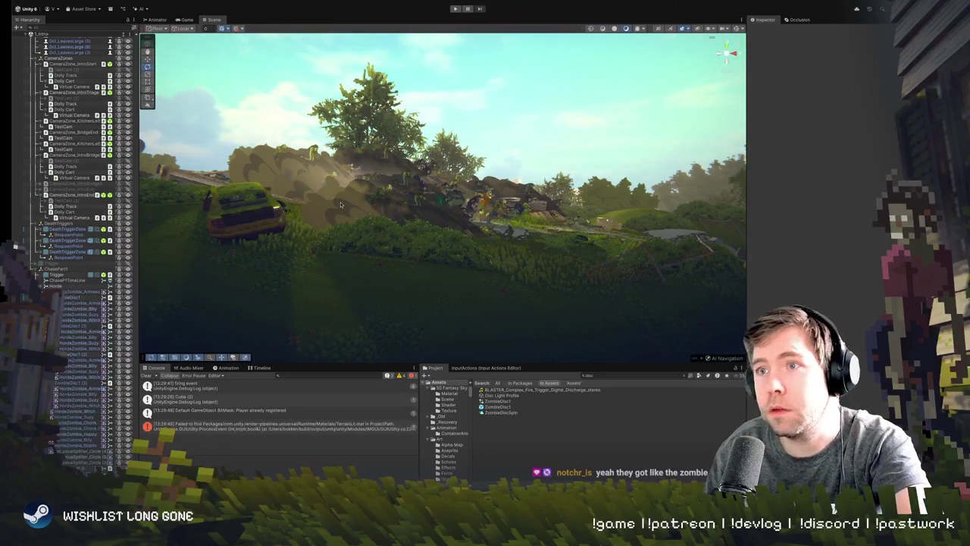
Select and frame the hordeCloud sprite, deselect it, replay the game, then return to Aseprite
{"action": "left_click", "coordinate": [382, 194]}
{"action": "key", "text": "f"}
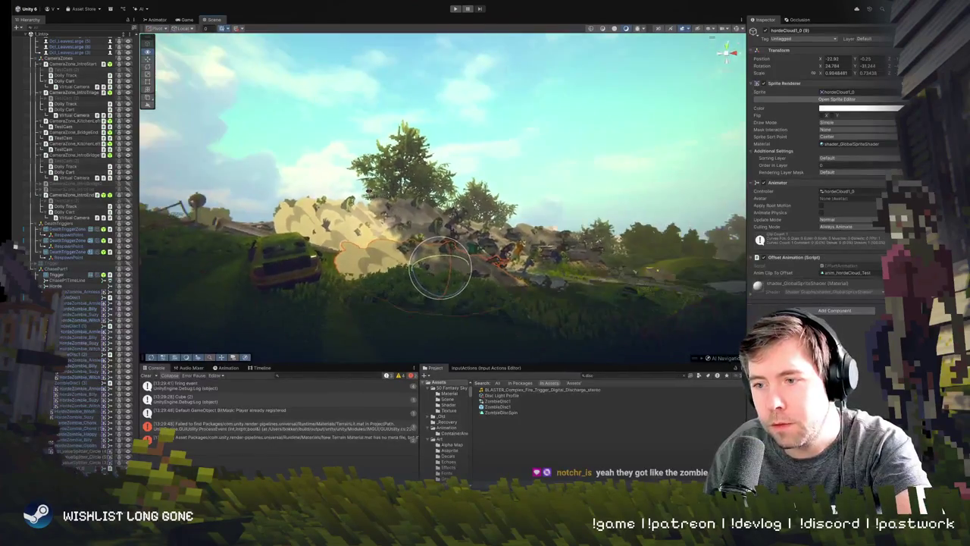
{"action": "left_click", "coordinate": [513, 185]}
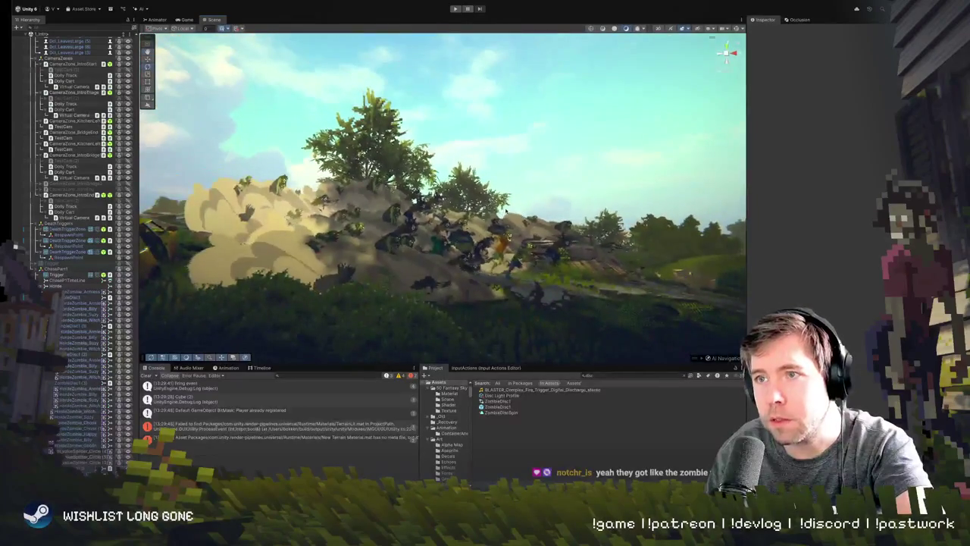
{"action": "left_click", "coordinate": [456, 8]}
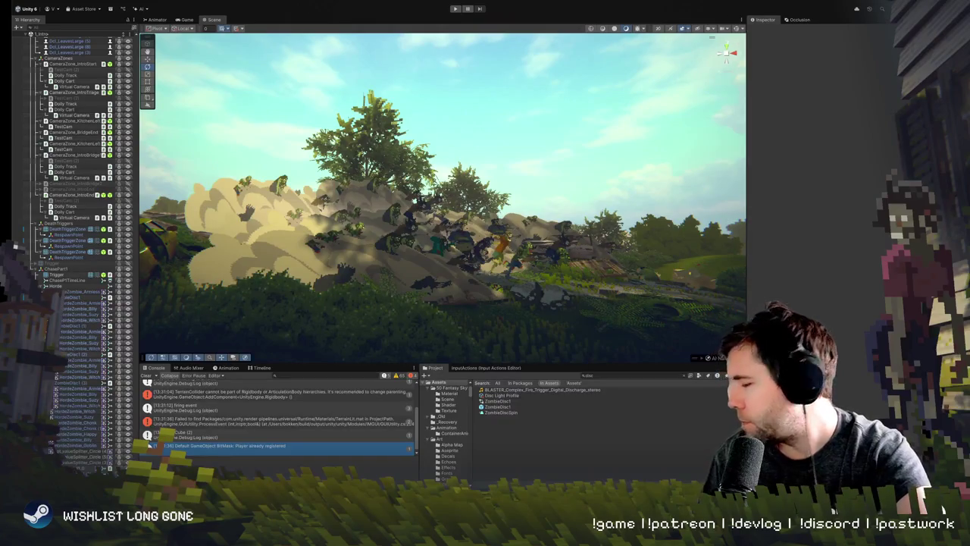
{"action": "key", "text": "super+Tab"}
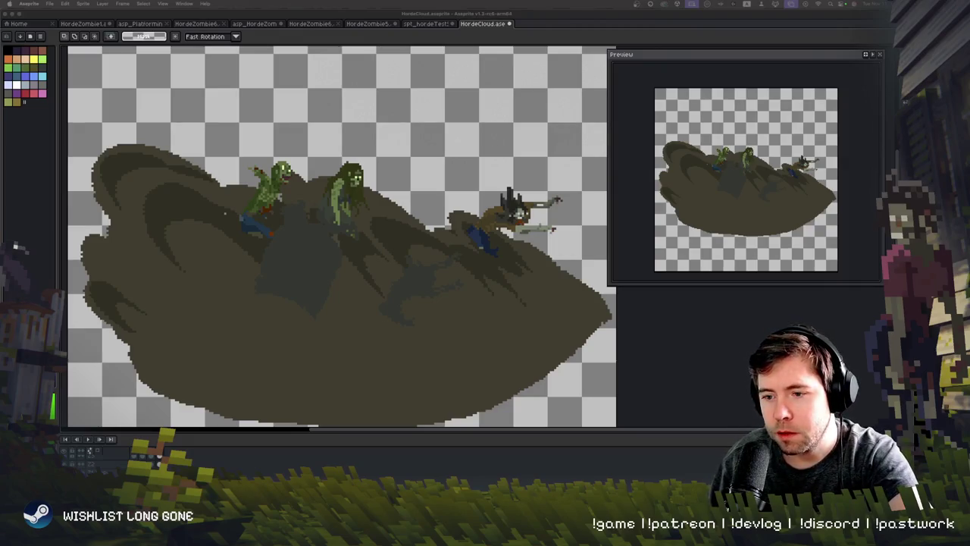
Try a light tan Paint Bucket refill on the cloud, then undo back to the brown gradient shading
{"action": "key", "text": "g"}
{"action": "left_click", "coordinate": [190, 341]}
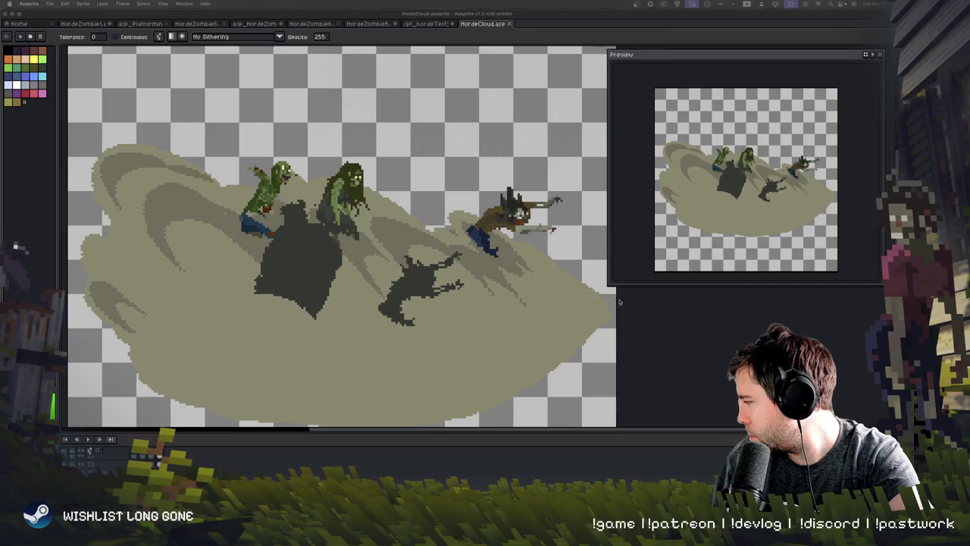
{"action": "scroll", "coordinate": [341, 235], "scroll_direction": "down", "scroll_amount": 2}
{"action": "key", "text": "v"}
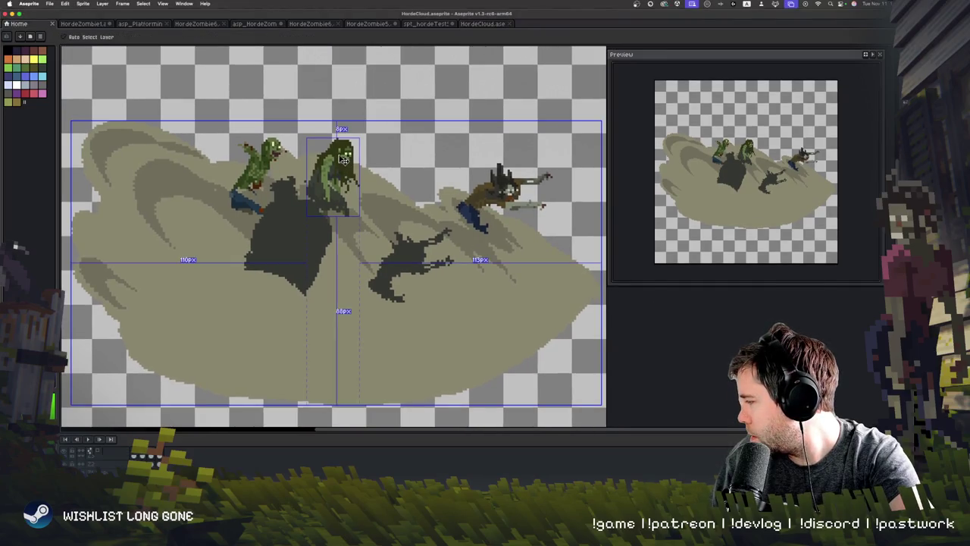
{"action": "key", "text": "ctrl+z"}
{"action": "key", "text": "g"}
{"action": "key", "text": "ctrl+z"}
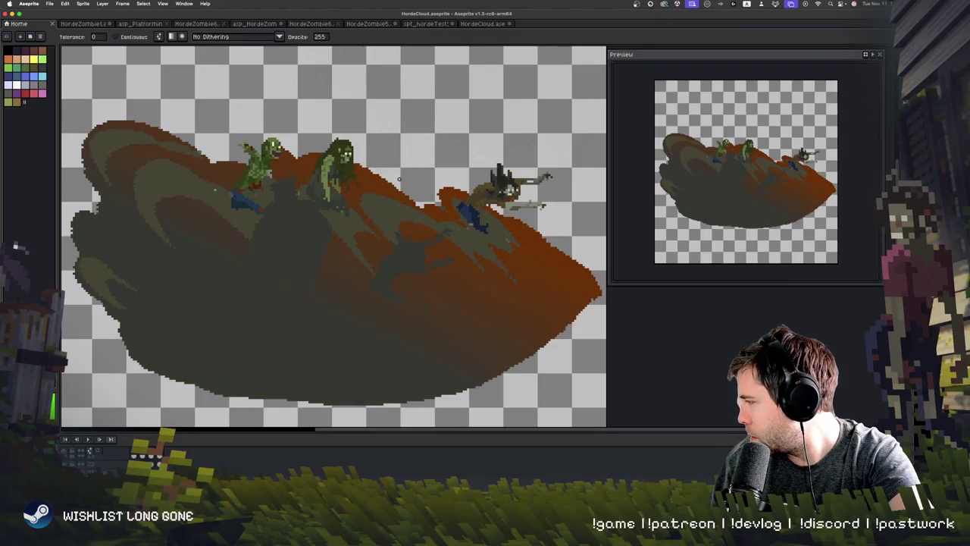
Try an orange-to-dark gradient on the cloud, undo to olive, redo the shading, then select the cloud shape
{"action": "left_click", "coordinate": [369, 173]}
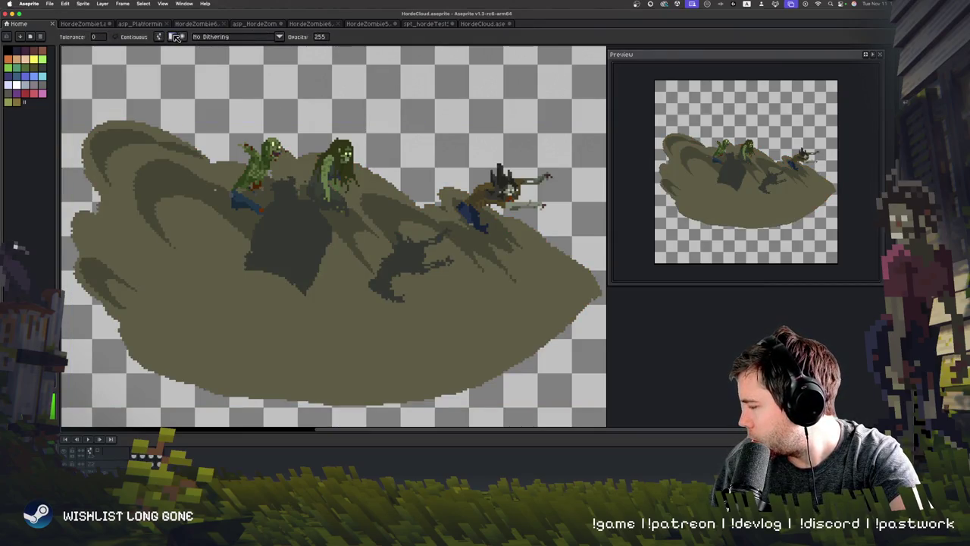
{"action": "left_click_drag", "start_coordinate": [314, 320], "coordinate": [324, 218]}
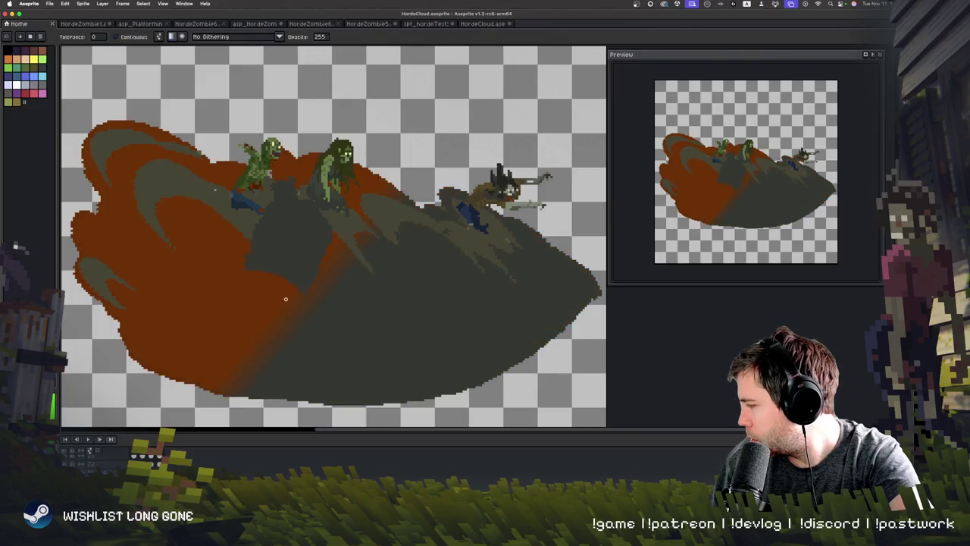
{"action": "left_click", "coordinate": [291, 265]}
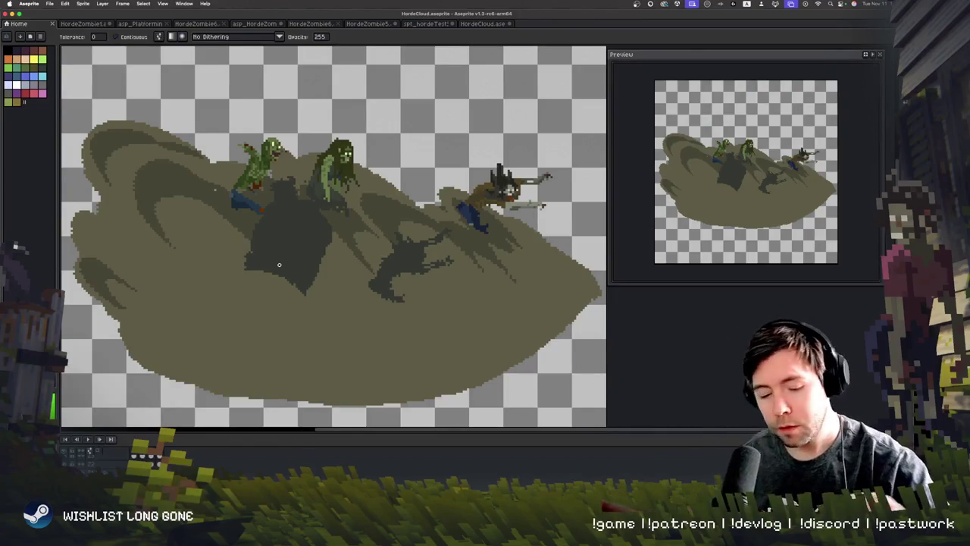
{"action": "key", "text": "super+z"}
{"action": "key", "text": "super+z"}
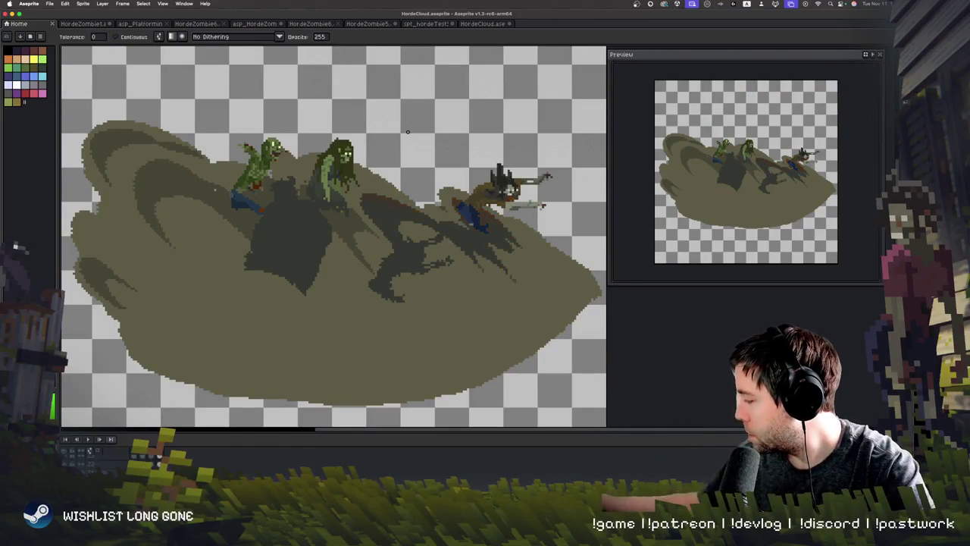
{"action": "key", "text": "super+z"}
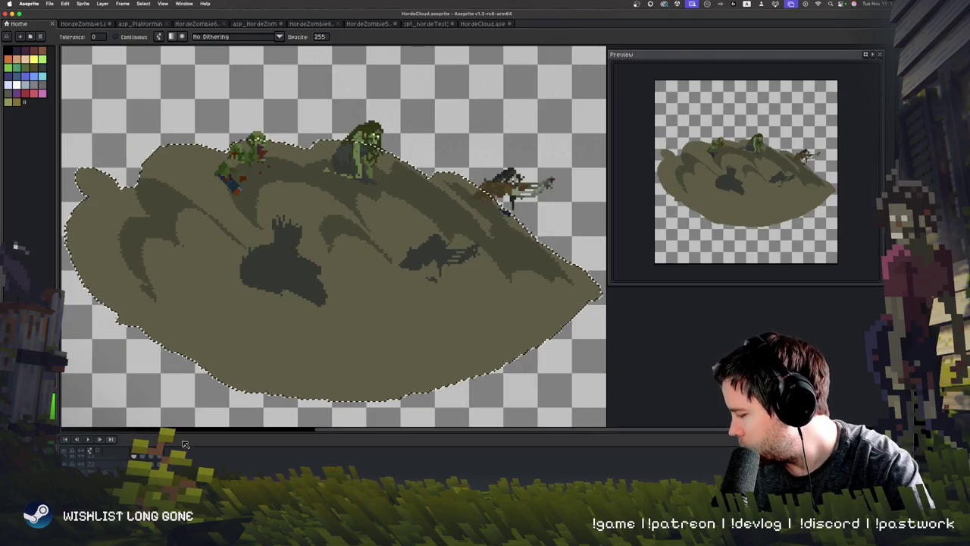
{"action": "left_click", "coordinate": [298, 237]}
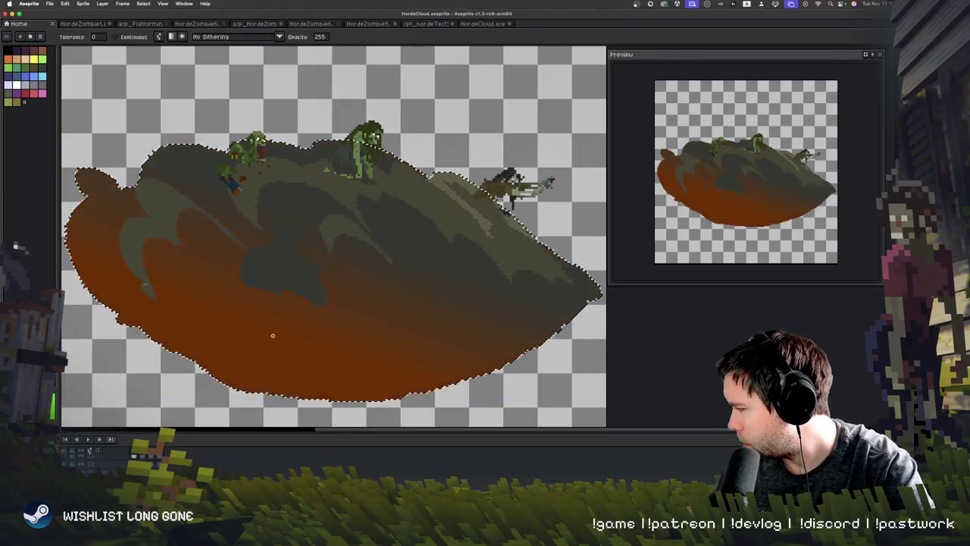
Test several red-orange fills on cloud regions, undoing each to keep the olive colours
{"action": "key", "text": "v"}
{"action": "key", "text": "g"}
{"action": "left_click", "coordinate": [291, 205]}
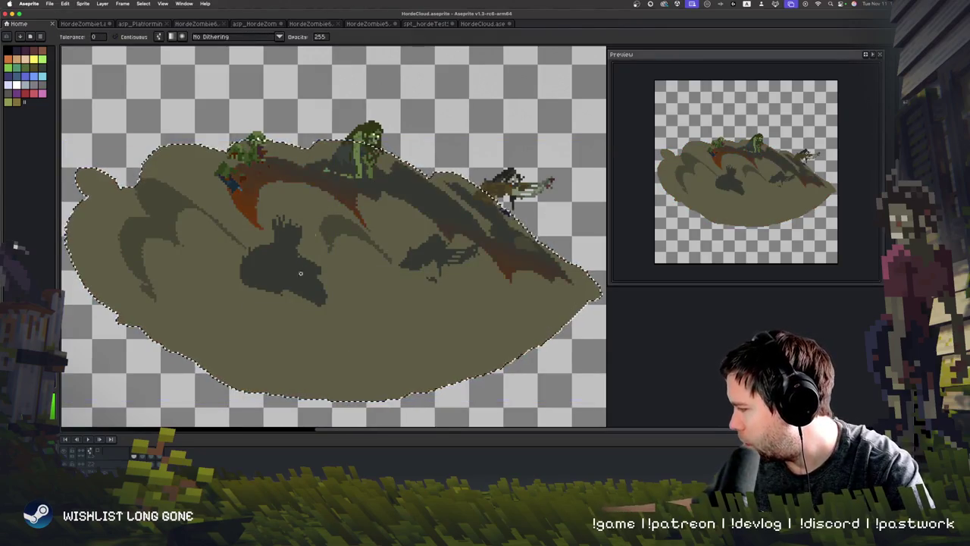
{"action": "key", "text": "ctrl+z"}
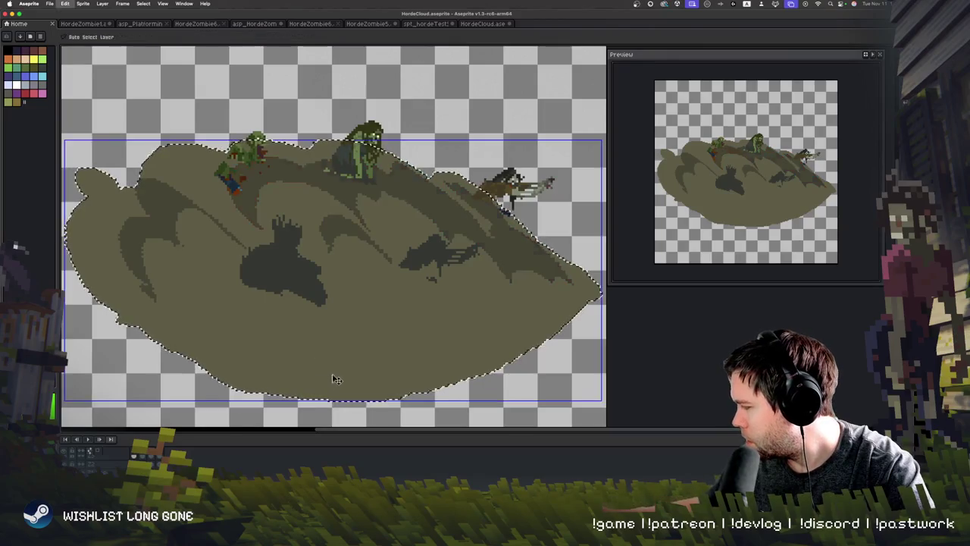
{"action": "left_click", "coordinate": [335, 336]}
{"action": "key", "text": "ctrl+z"}
{"action": "left_click", "coordinate": [261, 303]}
{"action": "key", "text": "ctrl+z"}
{"action": "left_click", "coordinate": [300, 211]}
{"action": "key", "text": "ctrl+z"}
{"action": "left_click", "coordinate": [379, 266]}
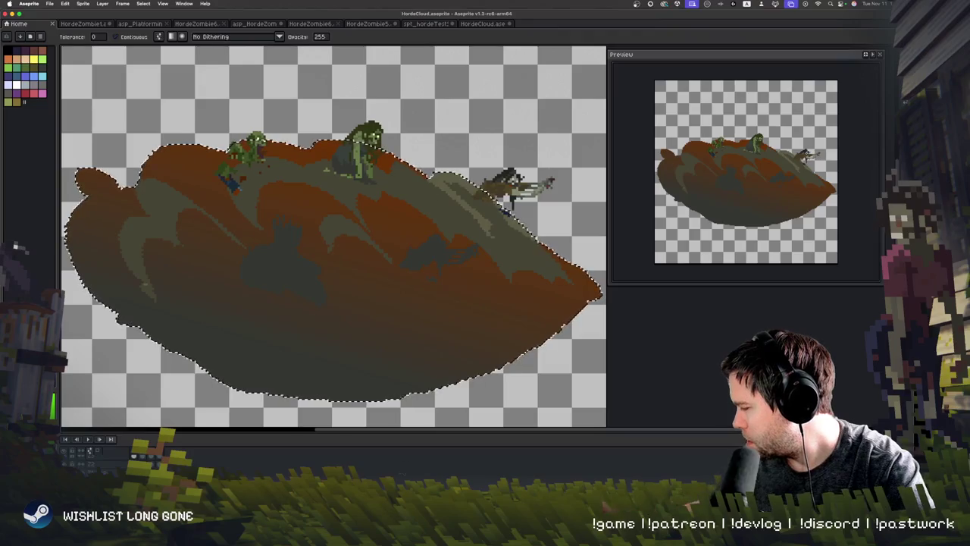
{"action": "key", "text": "ctrl+z"}
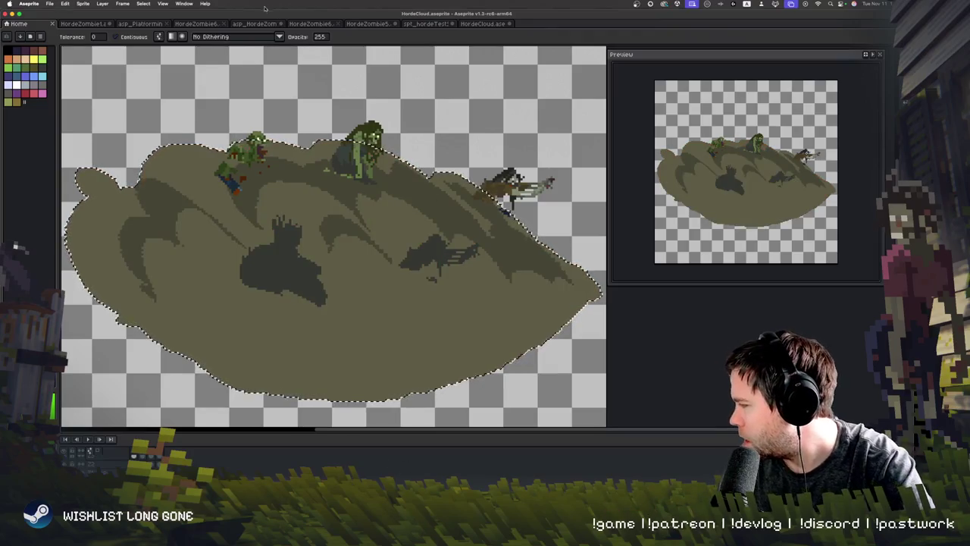
Try a Bayer Matrix 8x8 dithered red gradient on the selected cloud, then undo it
{"action": "left_click", "coordinate": [282, 36]}
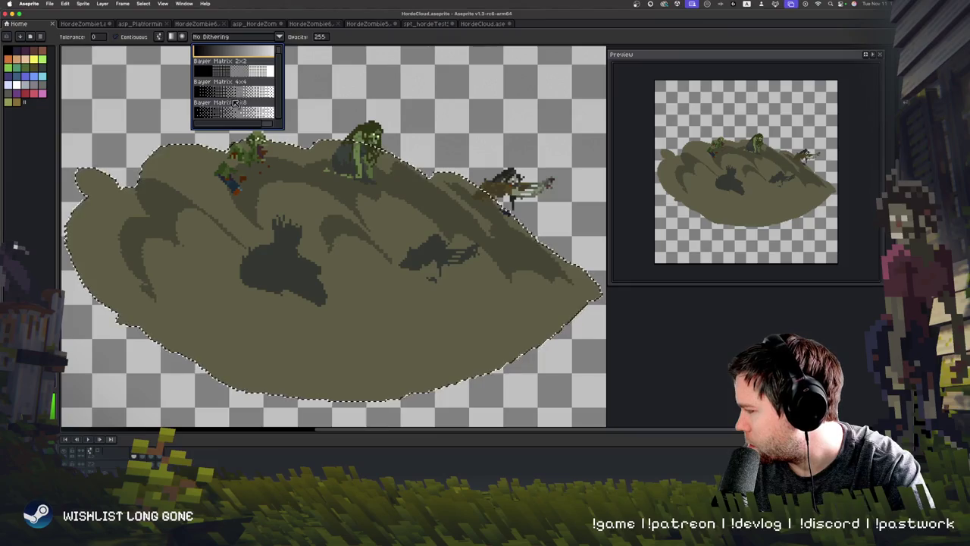
{"action": "left_click", "coordinate": [243, 87]}
{"action": "left_click", "coordinate": [395, 269]}
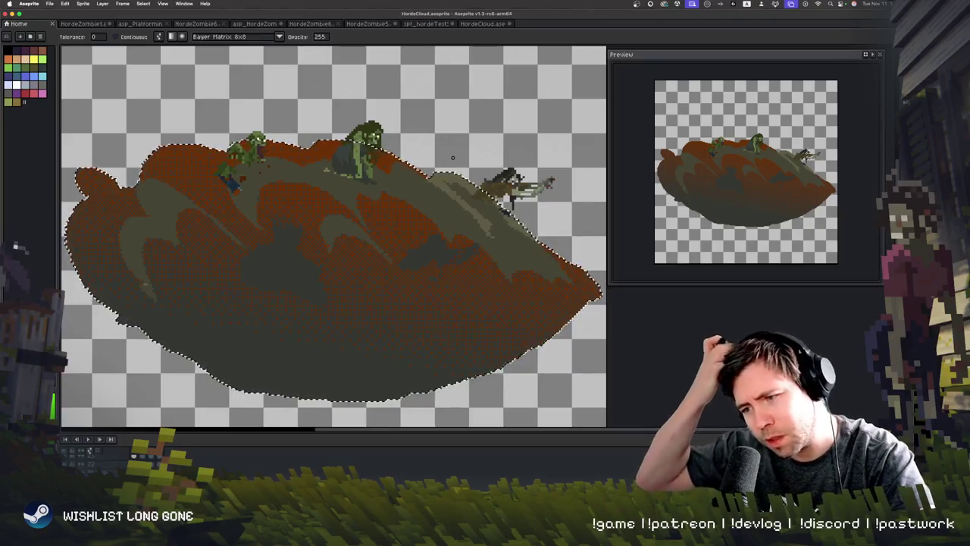
{"action": "key", "text": "v"}
{"action": "key", "text": "ctrl+z"}
{"action": "key", "text": "g"}
Apply a Bayer Matrix 4x4 dithered dark-to-red gradient with red near the top, then change frame
{"action": "left_click", "coordinate": [279, 36]}
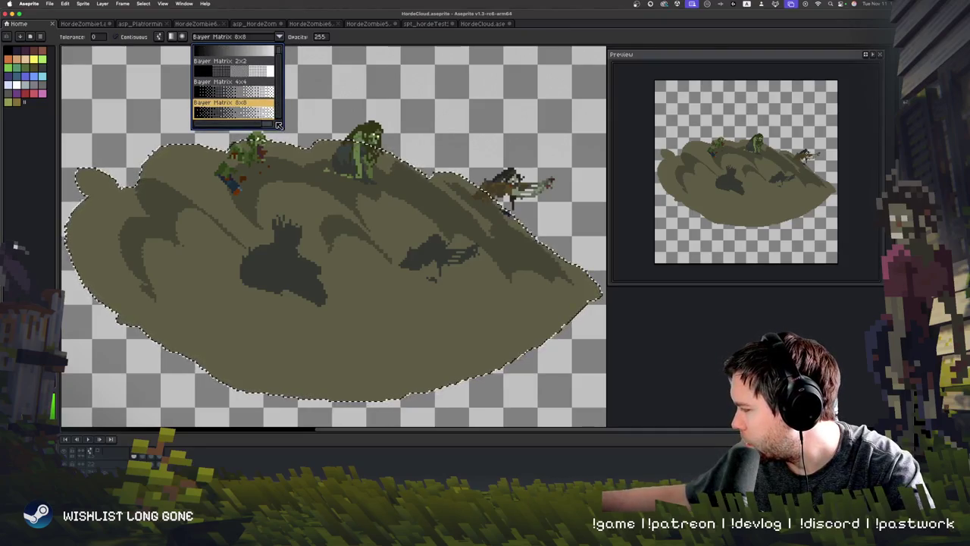
{"action": "left_click", "coordinate": [242, 97]}
{"action": "left_click_drag", "start_coordinate": [338, 301], "coordinate": [395, 209]}
{"action": "left_click_drag", "start_coordinate": [365, 262], "coordinate": [401, 176]}
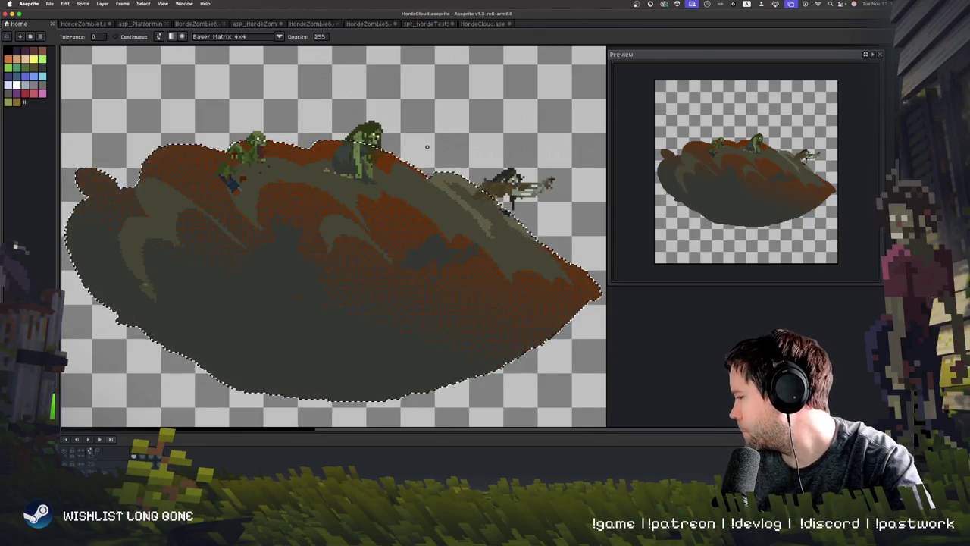
{"action": "key", "text": "Return"}
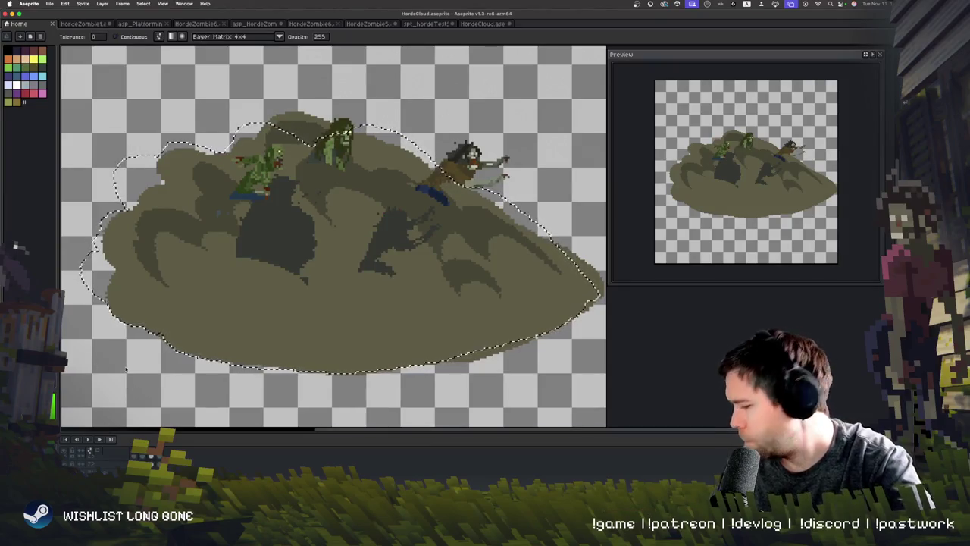
Play, stop, and replay the cloud animation
{"action": "key", "text": "Return"}
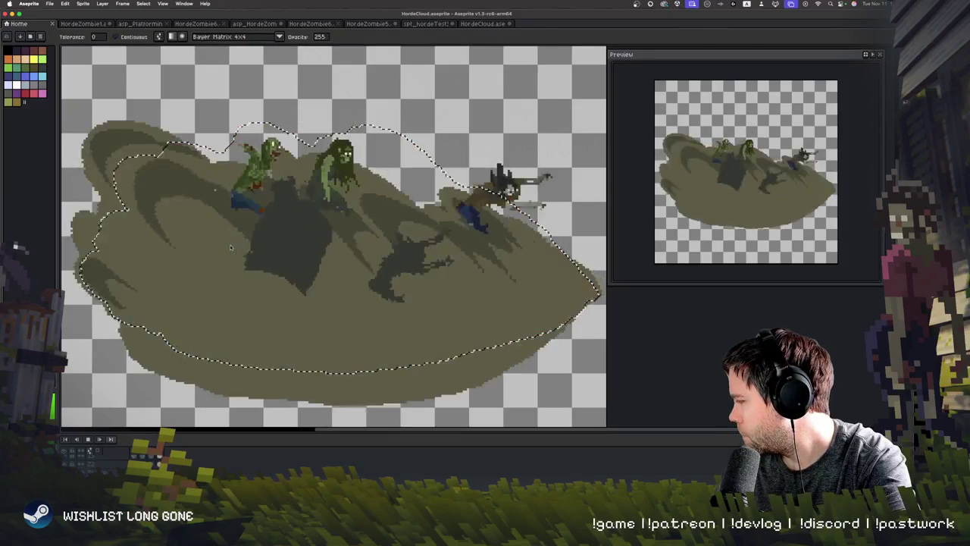
{"action": "key", "text": "Return"}
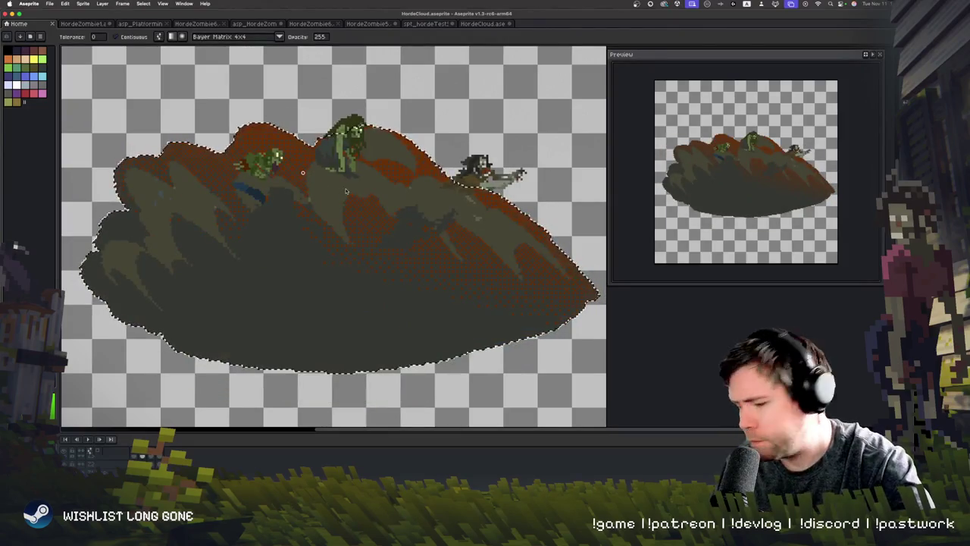
{"action": "key", "text": "Return"}
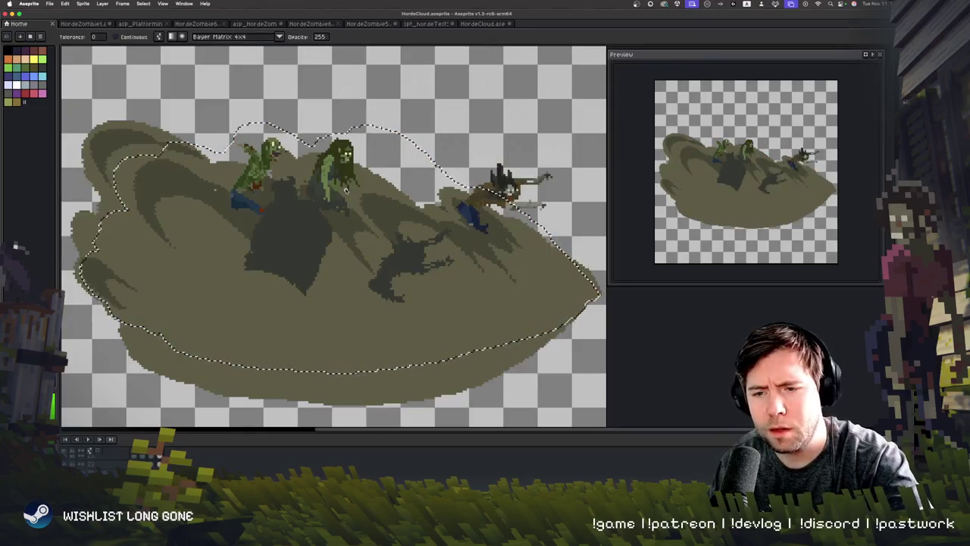
Undo the last two cloud edits and the dark orange background fill
{"action": "key", "text": "super+z"}
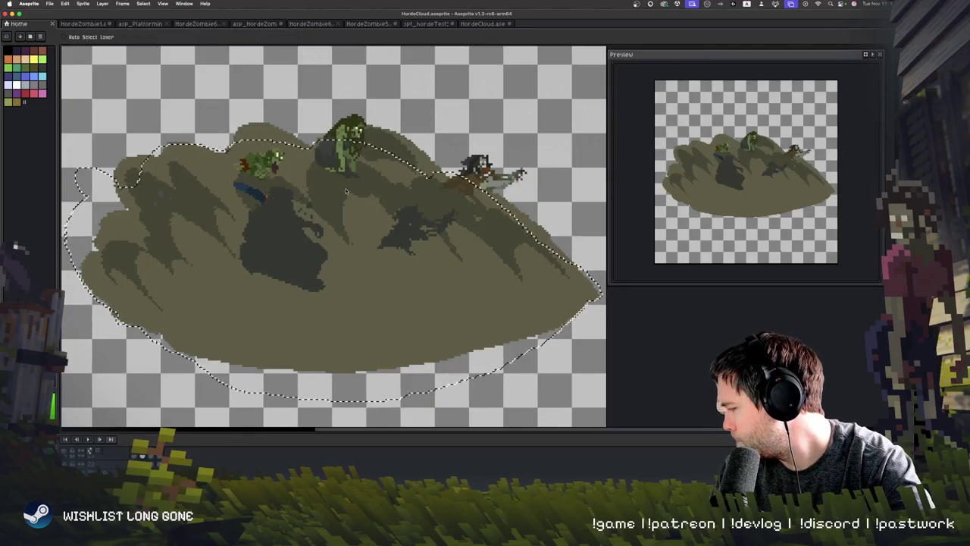
{"action": "key", "text": "super+z"}
{"action": "key", "text": "super+z"}
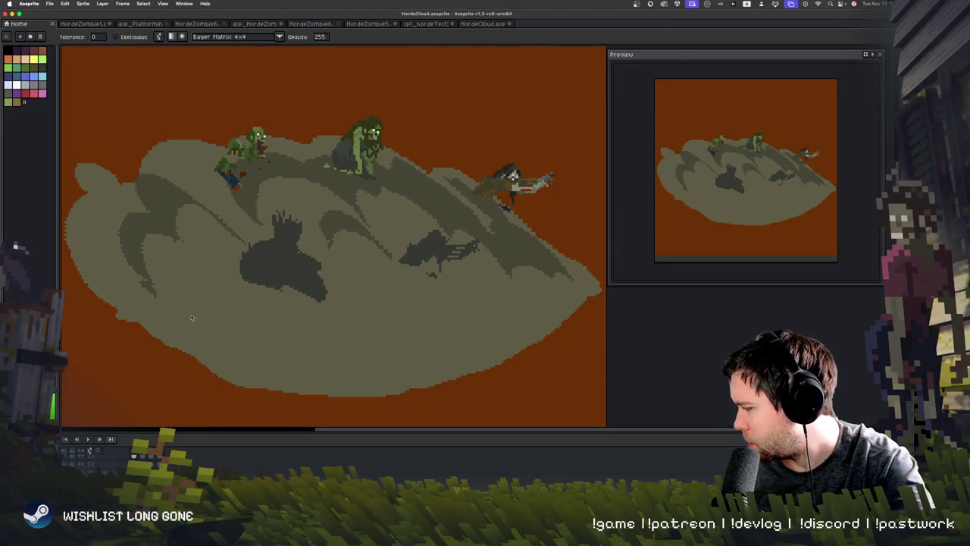
{"action": "key", "text": "ctrl+z"}
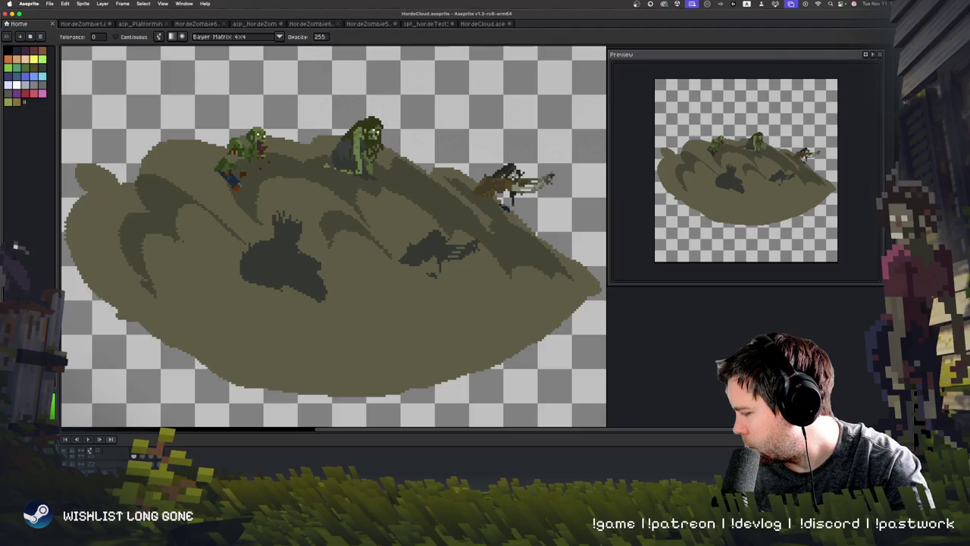
Try and undo a dithered orange-to-dark gradient, and briefly show then hide the orange-brown background layer
{"action": "right_click", "coordinate": [114, 447]}
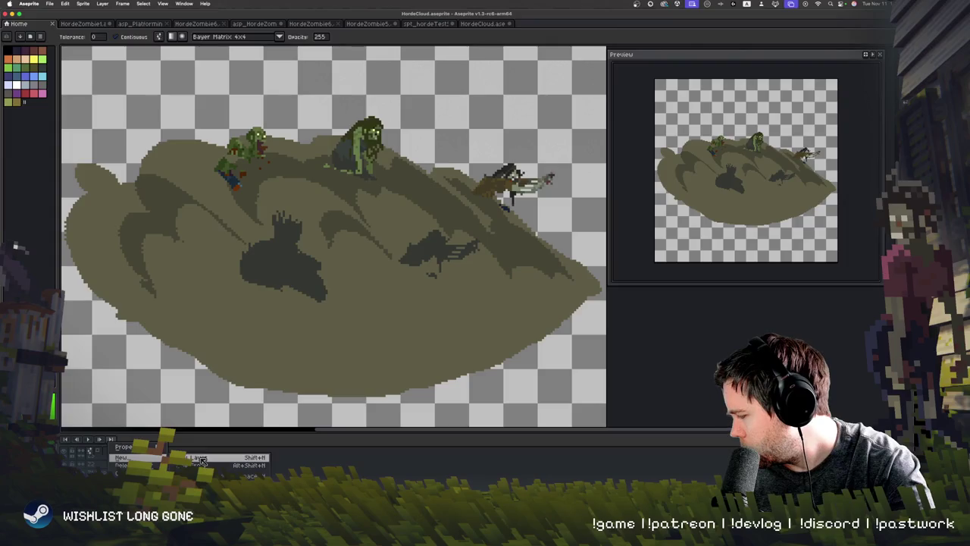
{"action": "left_click", "coordinate": [212, 461]}
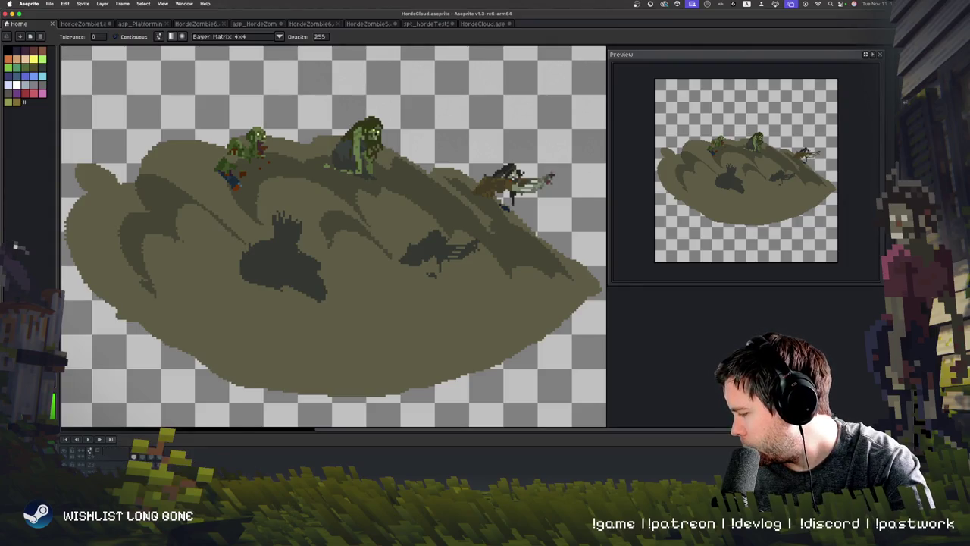
{"action": "mouse_move", "coordinate": [341, 175]}
{"action": "left_mouse_down"}
{"action": "mouse_move", "coordinate": [281, 288]}
{"action": "mouse_move", "coordinate": [316, 205]}
{"action": "mouse_move", "coordinate": [313, 241]}
{"action": "left_mouse_up"}
{"action": "key", "text": "ctrl+z"}
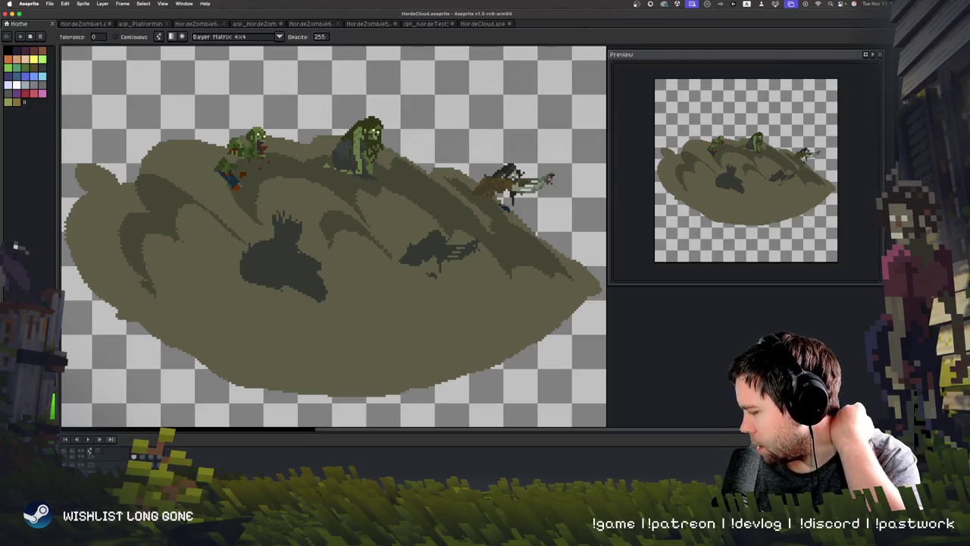
{"action": "right_click", "coordinate": [107, 444]}
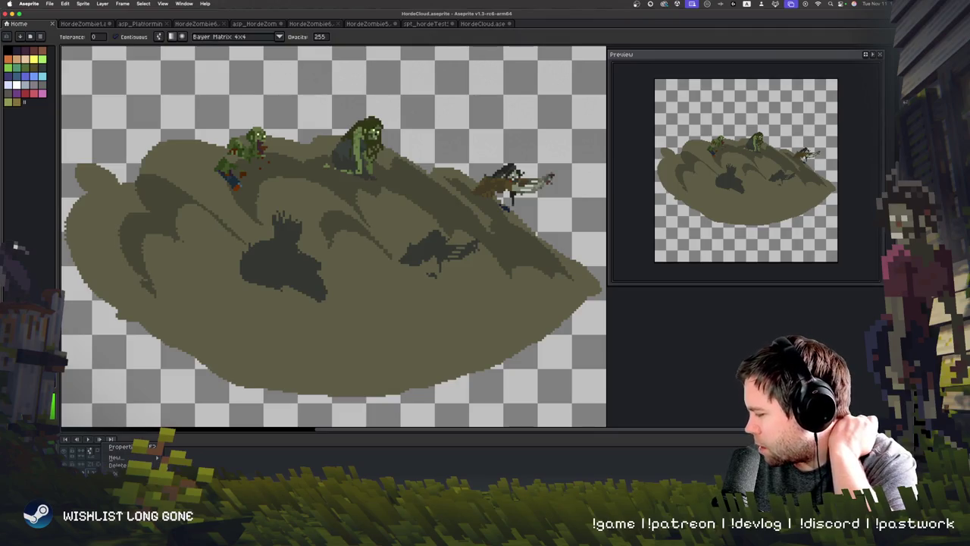
{"action": "left_click", "coordinate": [117, 464]}
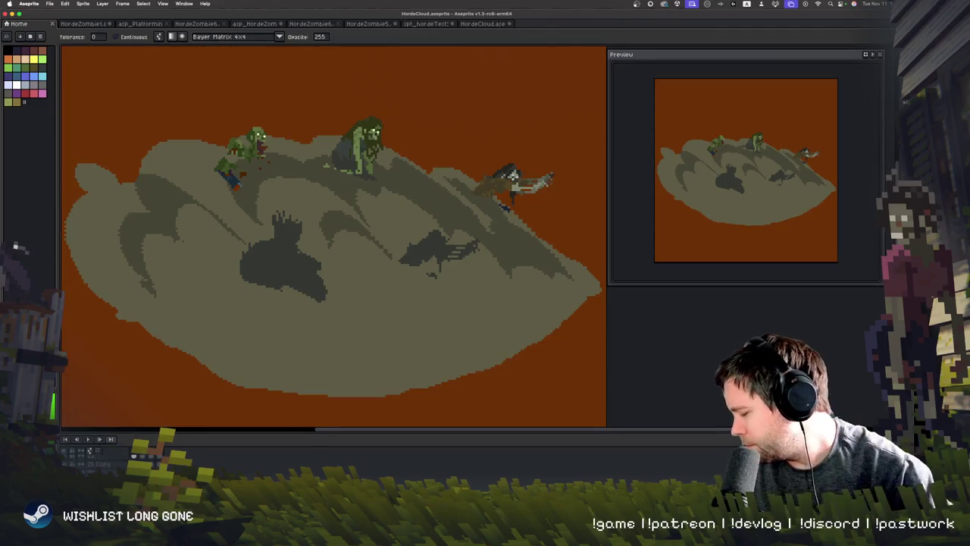
{"action": "left_click", "coordinate": [115, 464]}
{"action": "right_click", "coordinate": [128, 454]}
{"action": "key", "text": "Escape"}
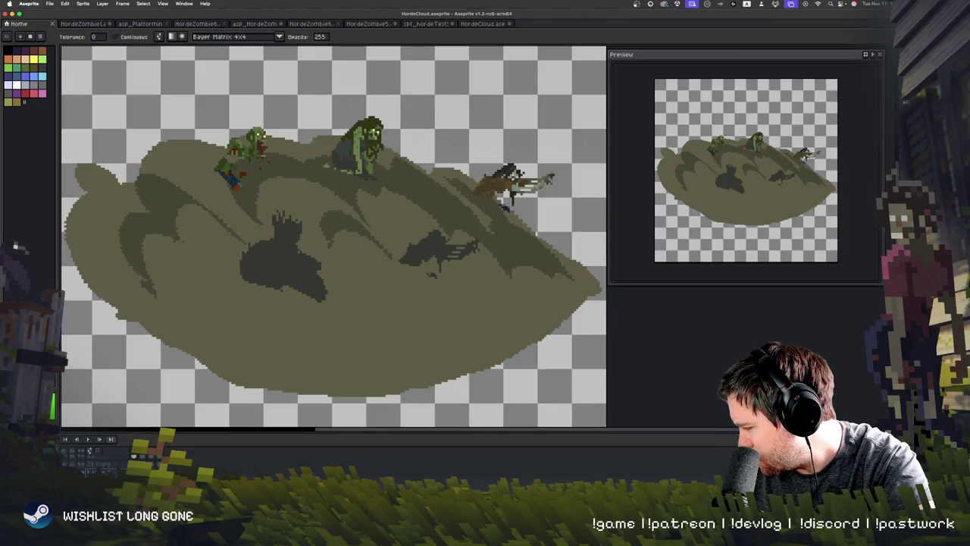
Create Layer 2 in Normal mode with opacity 255 and close its Layer Properties
{"action": "right_click", "coordinate": [133, 455]}
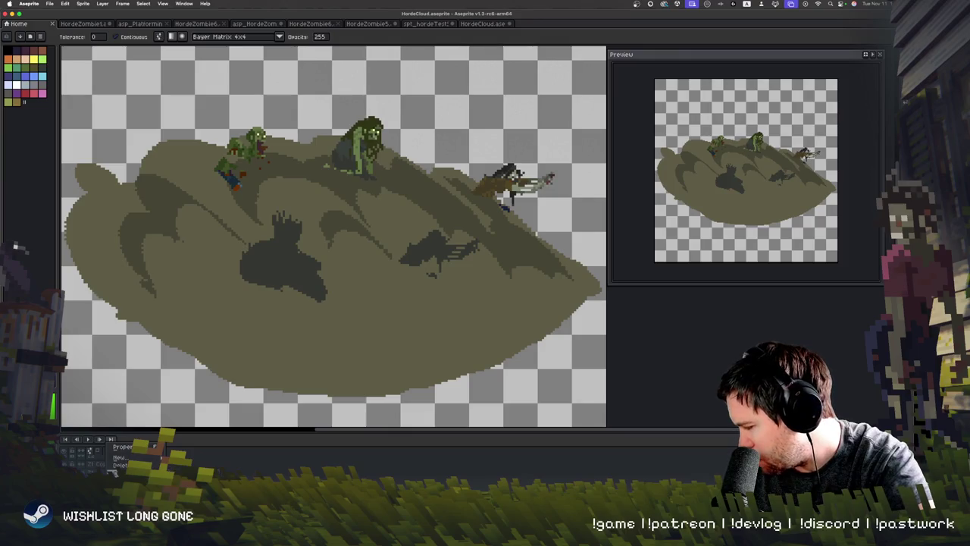
{"action": "mouse_move", "coordinate": [135, 458]}
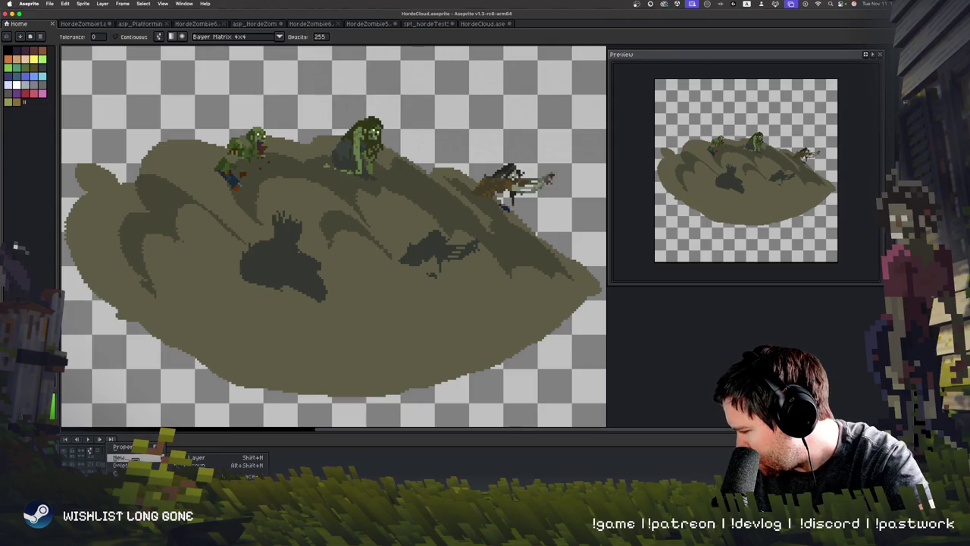
{"action": "left_click", "coordinate": [197, 458]}
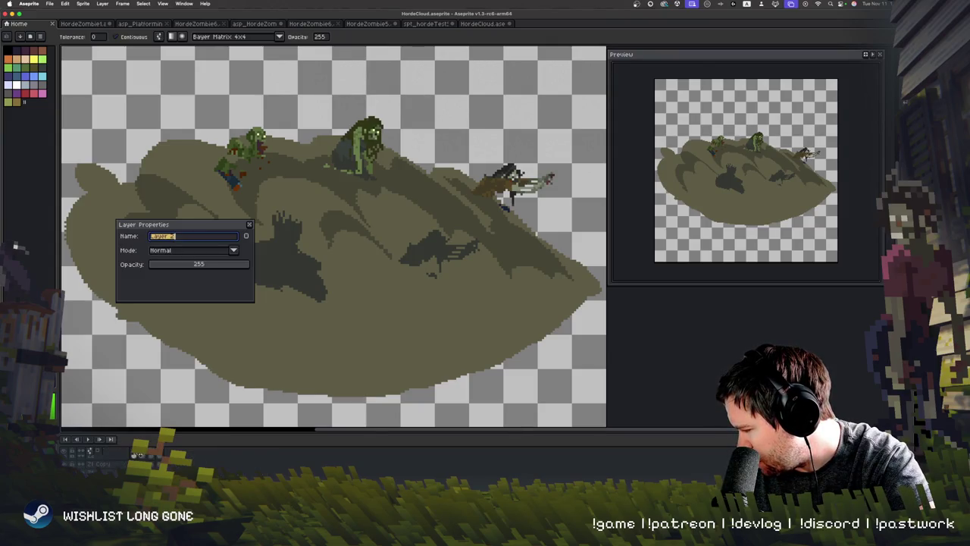
{"action": "left_click_drag", "start_coordinate": [193, 264], "coordinate": [253, 264]}
{"action": "left_click", "coordinate": [234, 251]}
{"action": "left_click", "coordinate": [235, 251]}
{"action": "left_click", "coordinate": [246, 236]}
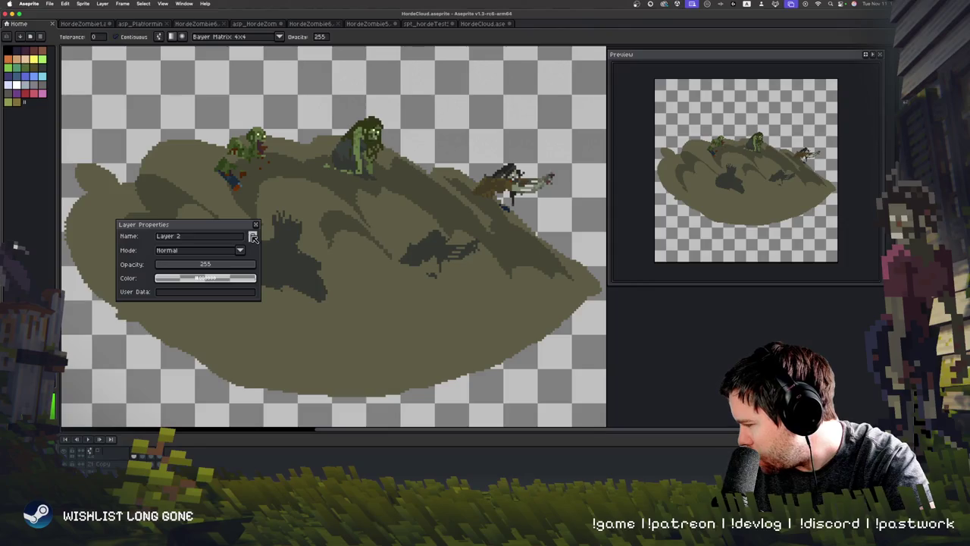
{"action": "left_click", "coordinate": [247, 236]}
{"action": "left_click", "coordinate": [247, 238]}
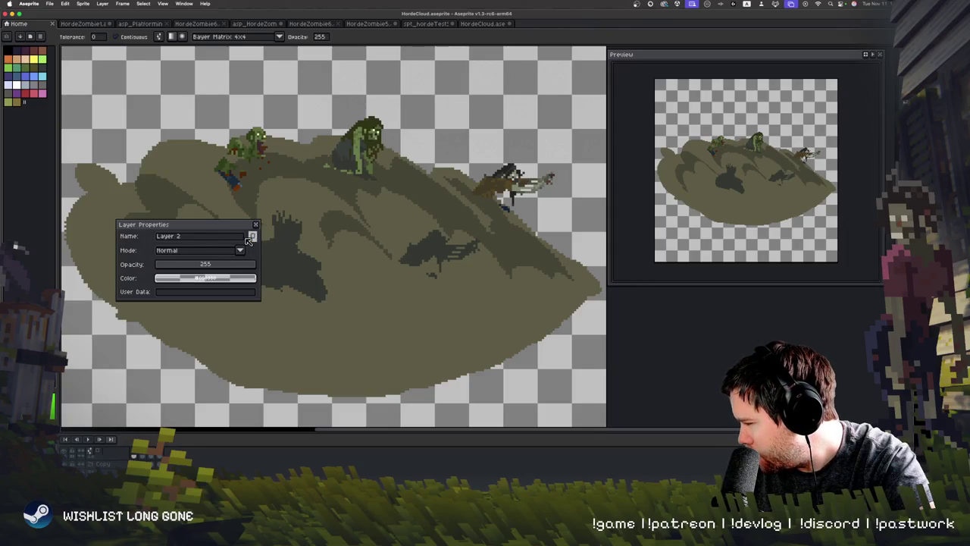
{"action": "left_click", "coordinate": [253, 237]}
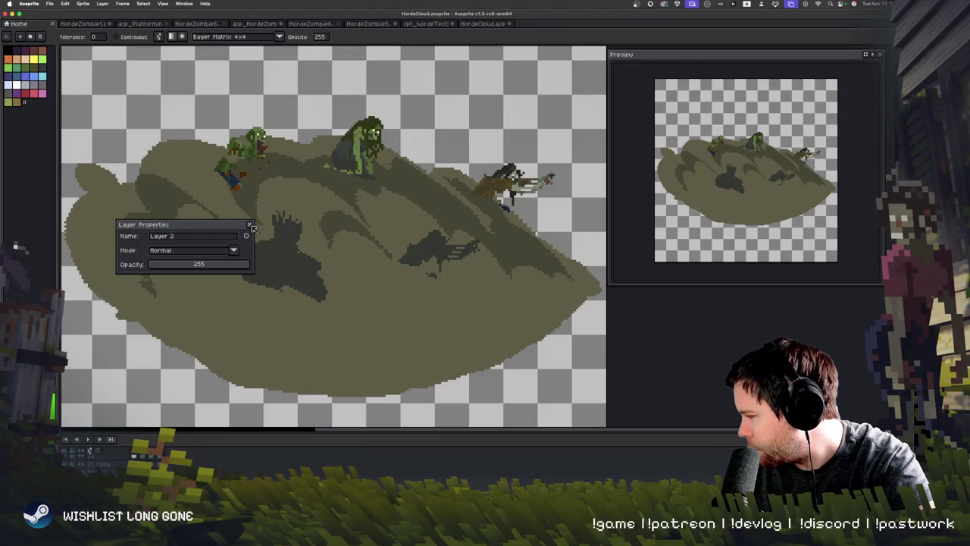
{"action": "left_click", "coordinate": [255, 224]}
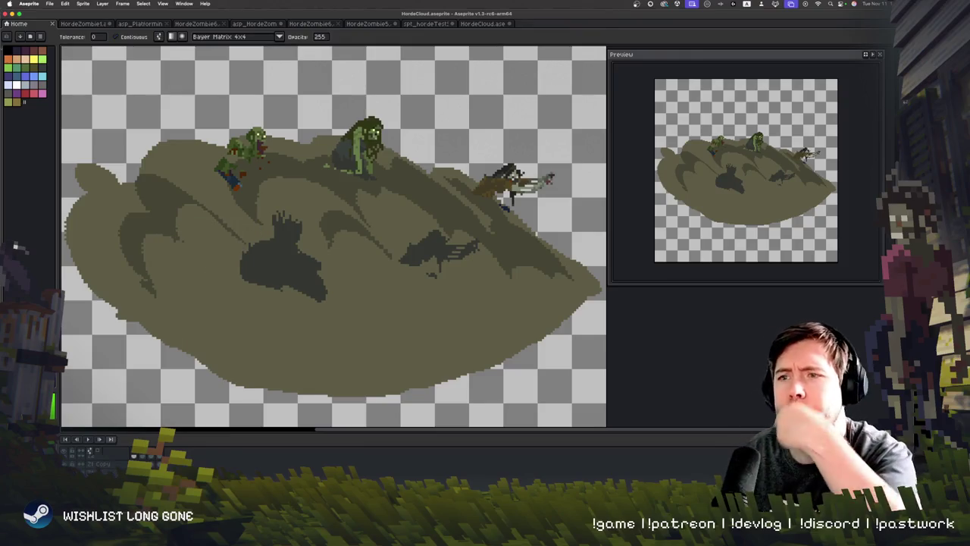